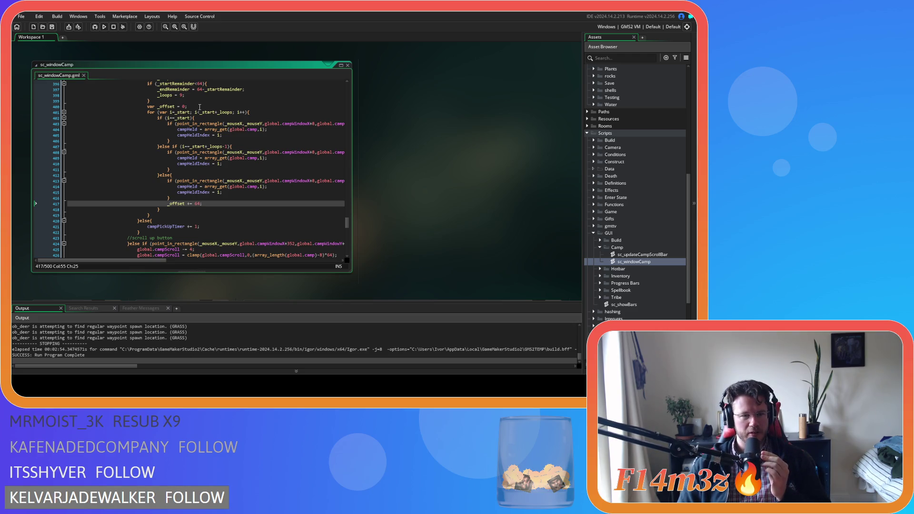
{"action": "scroll", "coordinate": [199, 107], "scroll_direction": "down", "scroll_amount": 2}
{"action": "scroll", "coordinate": [200, 106], "scroll_direction": "up", "scroll_amount": 3}
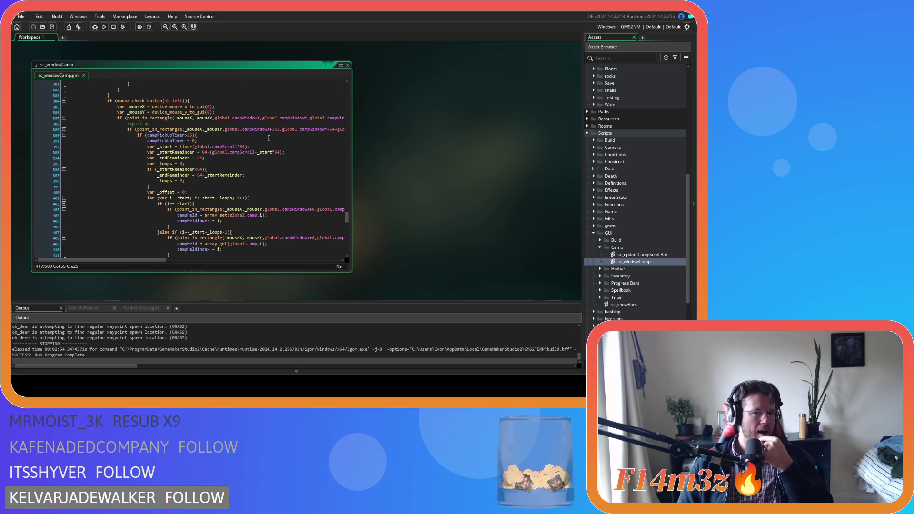
{"action": "scroll", "coordinate": [271, 139], "scroll_direction": "down", "scroll_amount": 6}
{"action": "scroll", "coordinate": [266, 137], "scroll_direction": "down", "scroll_amount": 2}
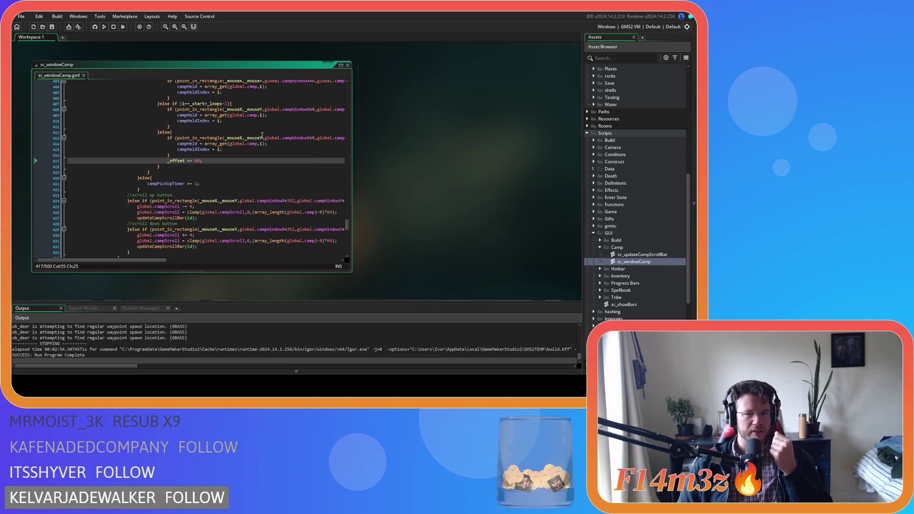
{"action": "scroll", "coordinate": [238, 133], "scroll_direction": "up", "scroll_amount": 5}
{"action": "scroll", "coordinate": [207, 129], "scroll_direction": "up", "scroll_amount": 4}
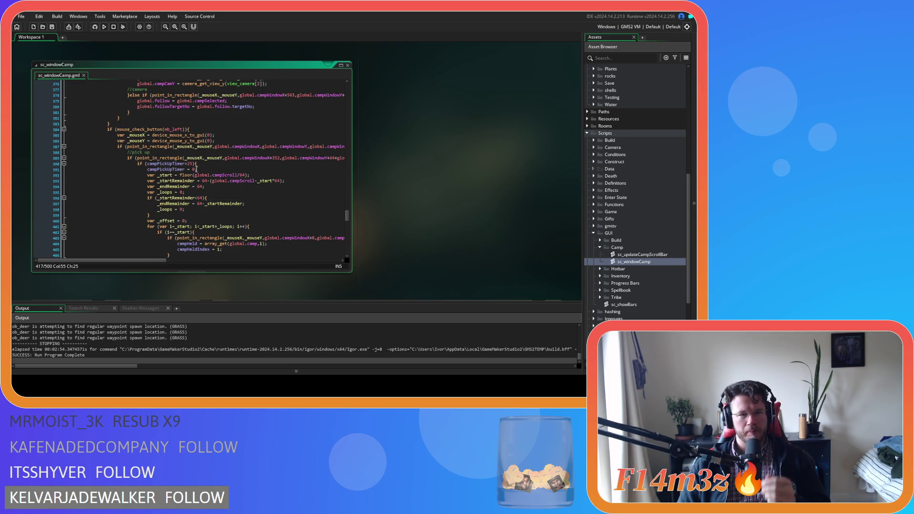
{"action": "scroll", "coordinate": [210, 171], "scroll_direction": "down", "scroll_amount": 1}
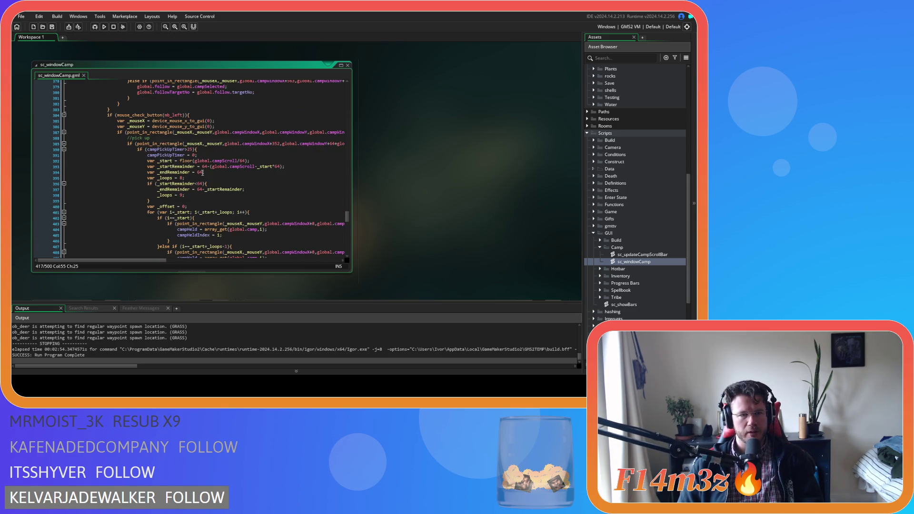
{"action": "scroll", "coordinate": [199, 169], "scroll_direction": "down", "scroll_amount": 8}
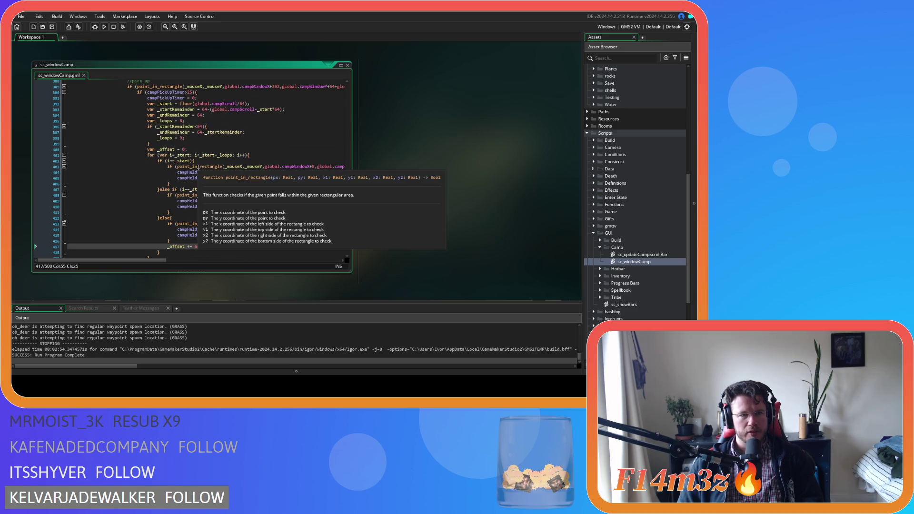
{"action": "scroll", "coordinate": [198, 168], "scroll_direction": "up", "scroll_amount": 2}
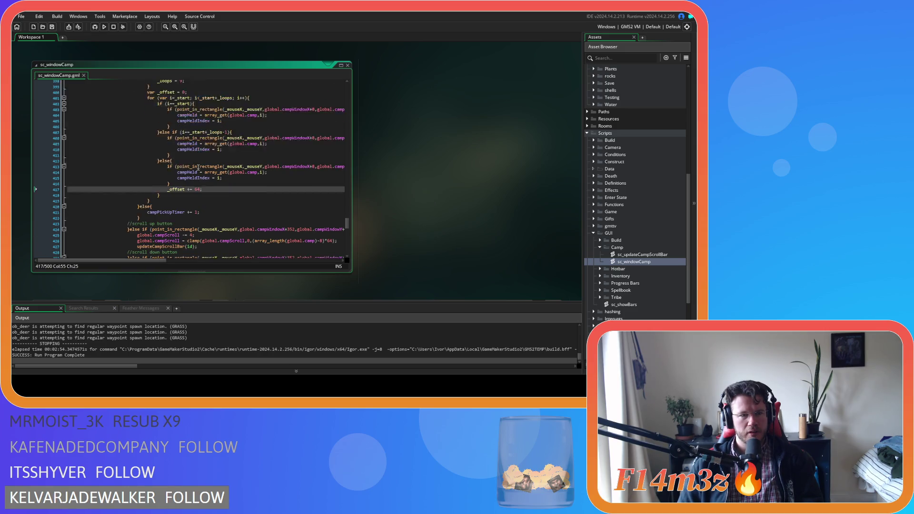
{"action": "scroll", "coordinate": [198, 167], "scroll_direction": "down", "scroll_amount": 3}
{"action": "scroll", "coordinate": [199, 167], "scroll_direction": "up", "scroll_amount": 6}
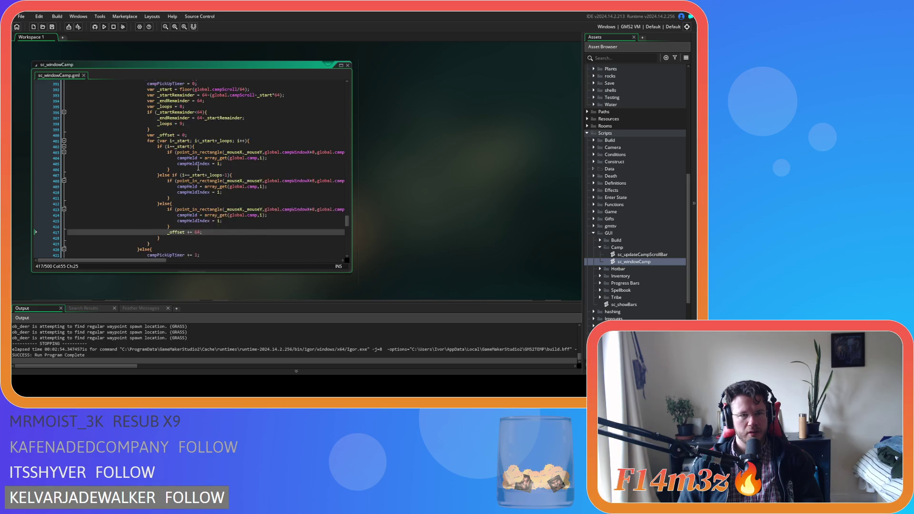
{"action": "scroll", "coordinate": [198, 168], "scroll_direction": "down", "scroll_amount": 7}
{"action": "left_click", "coordinate": [151, 149]}
{"action": "type", "text": "if "}
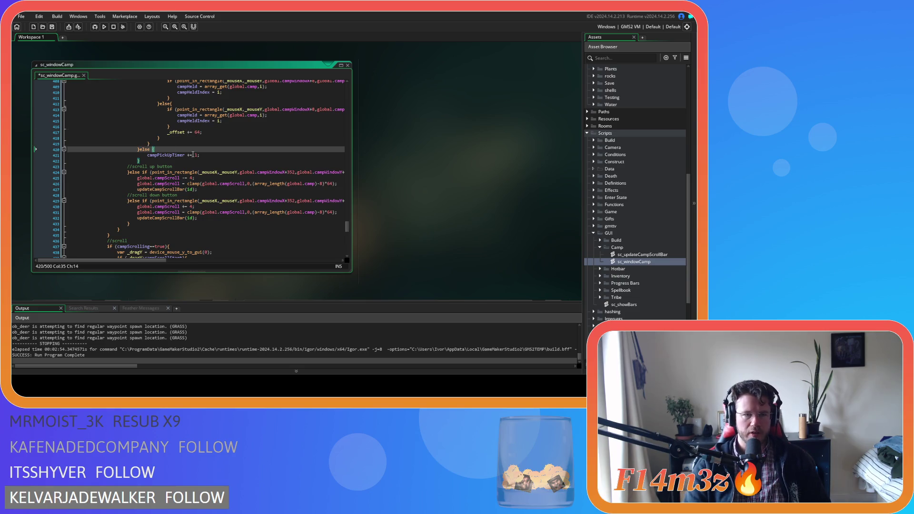
{"action": "type", "text": "("}
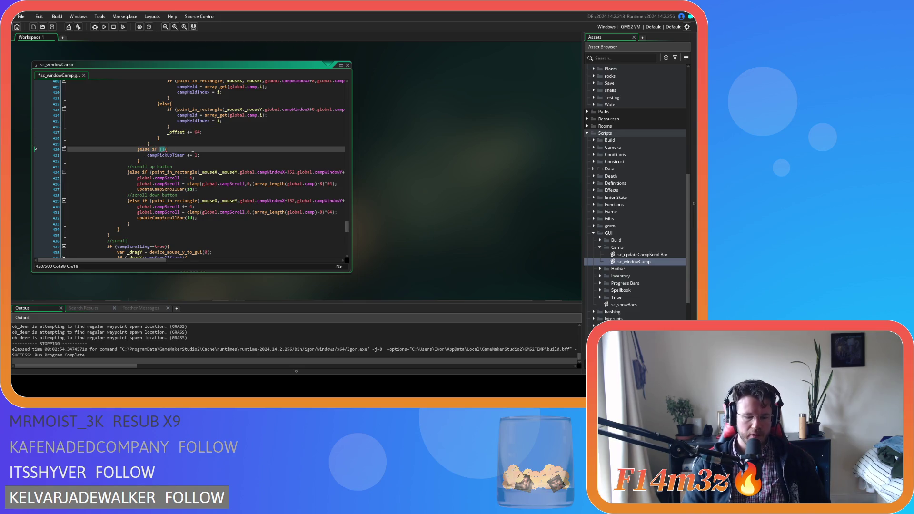
{"action": "type", "text": "camp"}
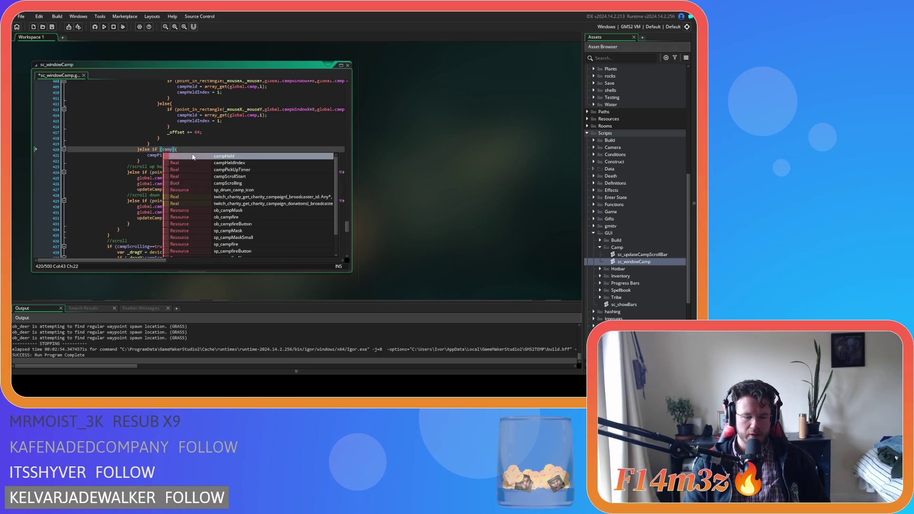
{"action": "type", "text": "Held==noone"}
{"action": "key", "text": "ctrl+s"}
{"action": "left_click", "coordinate": [224, 149]}
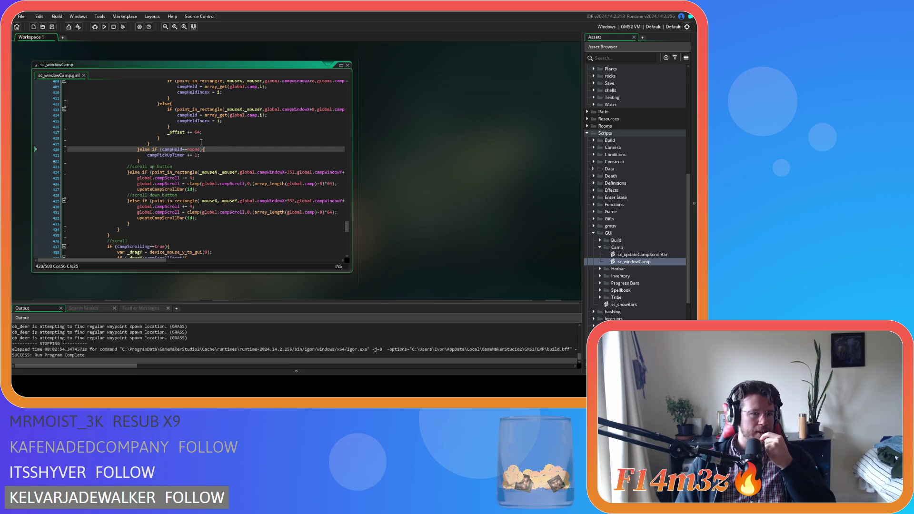
{"action": "scroll", "coordinate": [201, 143], "scroll_direction": "down", "scroll_amount": 5}
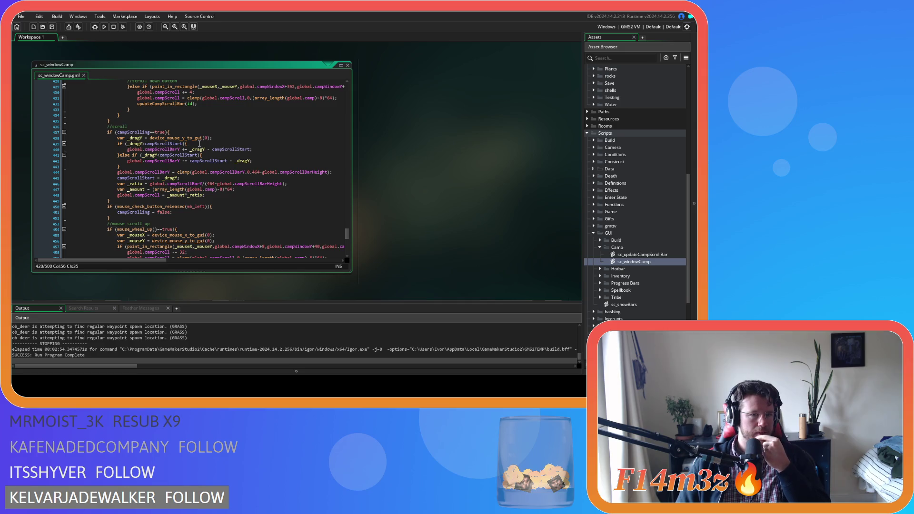
{"action": "scroll", "coordinate": [199, 144], "scroll_direction": "down", "scroll_amount": 2}
{"action": "scroll", "coordinate": [199, 143], "scroll_direction": "up", "scroll_amount": 3}
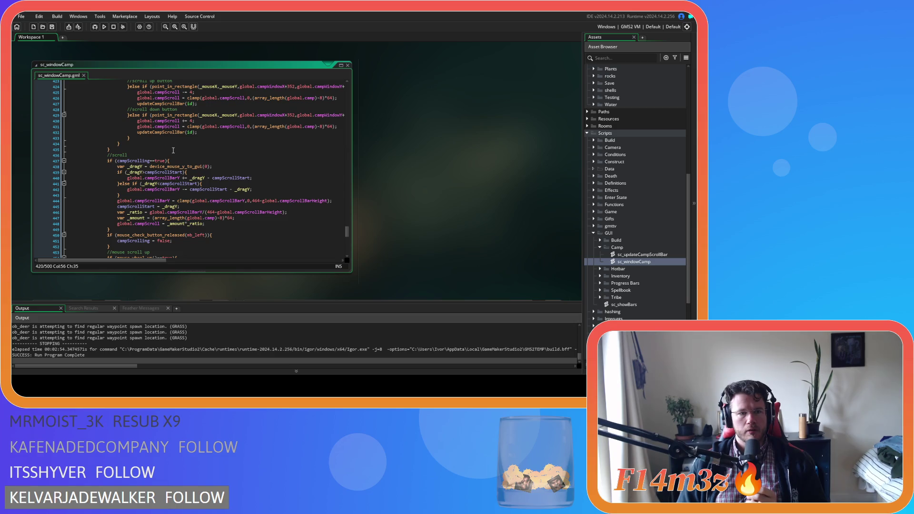
{"action": "scroll", "coordinate": [173, 151], "scroll_direction": "up", "scroll_amount": 7}
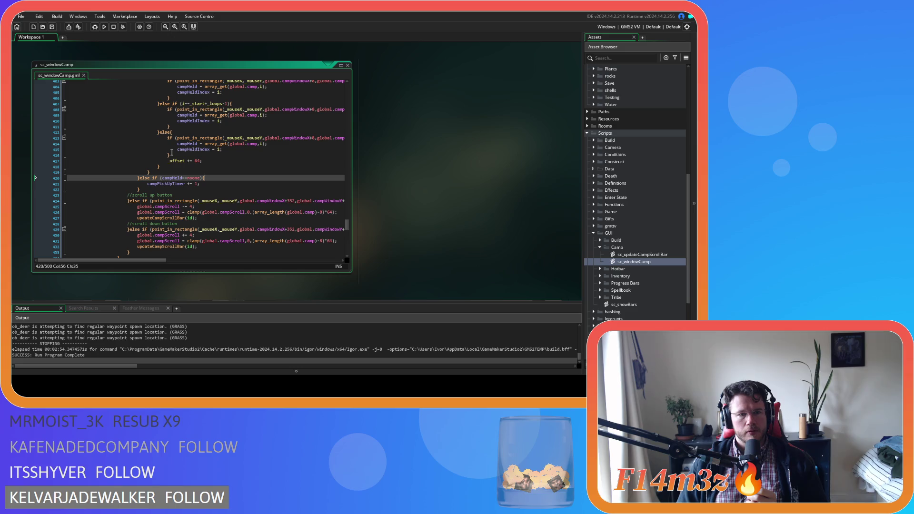
{"action": "scroll", "coordinate": [172, 153], "scroll_direction": "down", "scroll_amount": 3}
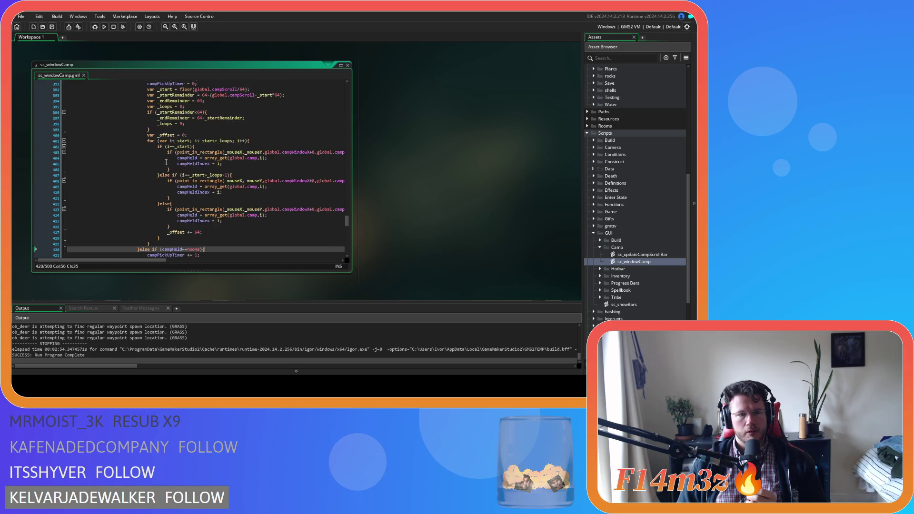
{"action": "scroll", "coordinate": [169, 157], "scroll_direction": "up", "scroll_amount": 3}
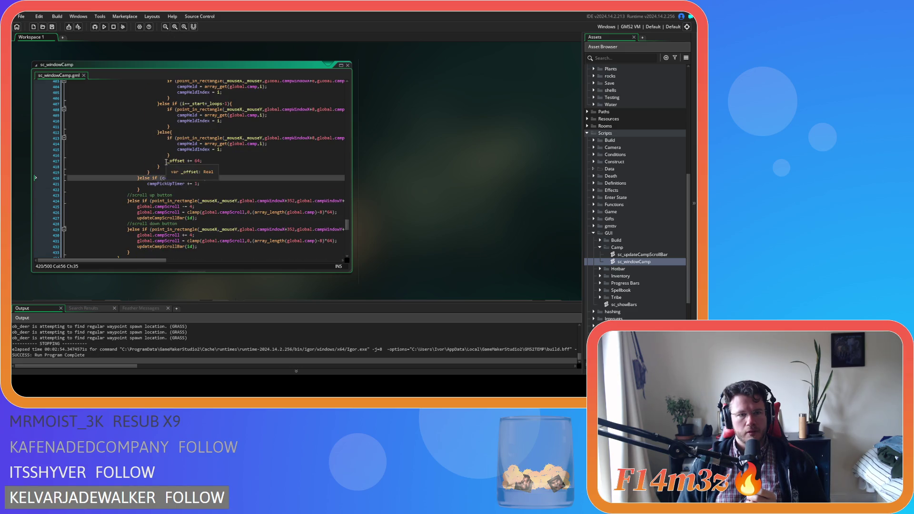
{"action": "mouse_move", "coordinate": [129, 201]}
{"action": "left_mouse_down"}
{"action": "mouse_move", "coordinate": [141, 177]}
{"action": "mouse_move", "coordinate": [127, 147]}
{"action": "left_mouse_up"}
{"action": "scroll", "coordinate": [139, 178], "scroll_direction": "up", "scroll_amount": 3}
{"action": "scroll", "coordinate": [141, 179], "scroll_direction": "up", "scroll_amount": 4}
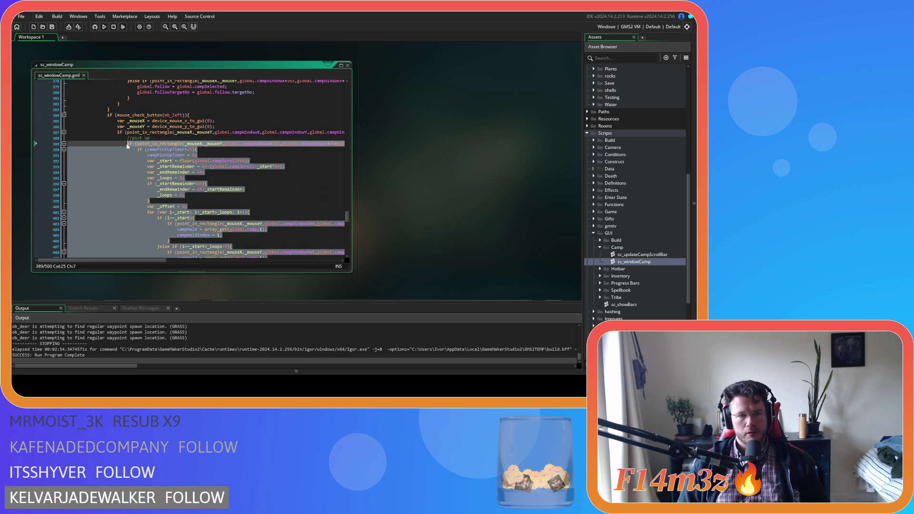
{"action": "scroll", "coordinate": [141, 170], "scroll_direction": "down", "scroll_amount": 8}
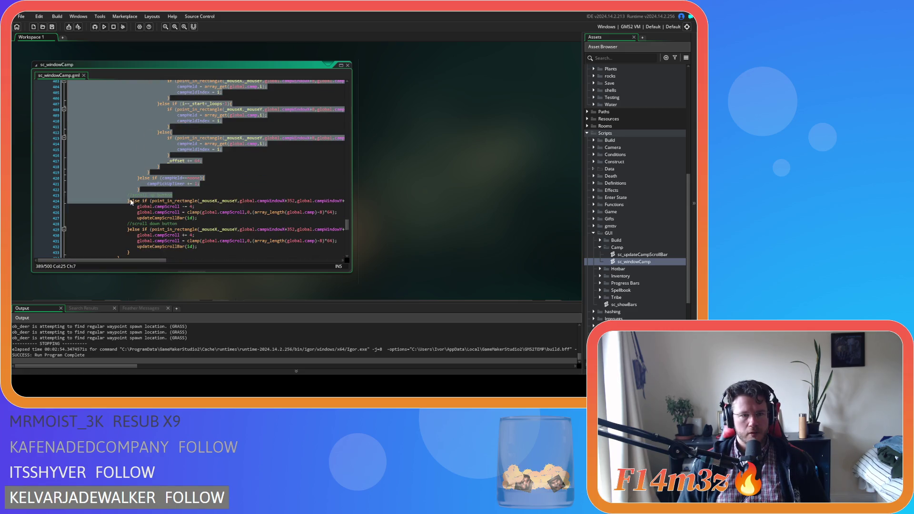
{"action": "left_click", "coordinate": [131, 202]}
{"action": "key", "text": "ctrl+v"}
{"action": "scroll", "coordinate": [154, 218], "scroll_direction": "down", "scroll_amount": 3}
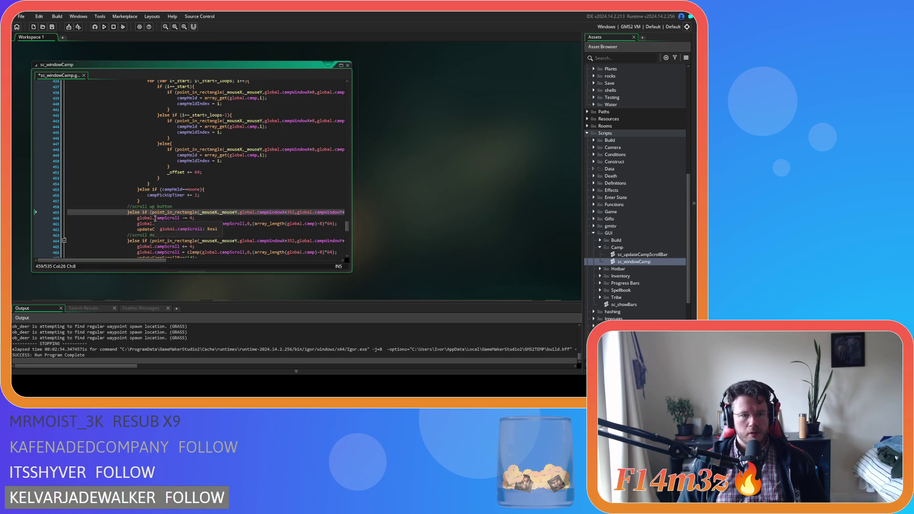
{"action": "scroll", "coordinate": [172, 208], "scroll_direction": "up", "scroll_amount": 9}
{"action": "scroll", "coordinate": [172, 208], "scroll_direction": "up", "scroll_amount": 5}
{"action": "scroll", "coordinate": [177, 192], "scroll_direction": "down", "scroll_amount": 4}
{"action": "left_click_drag", "start_coordinate": [173, 178], "coordinate": [139, 178]}
{"action": "key", "text": "BackSpace"}
{"action": "key", "text": "BackSpace"}
{"action": "key", "text": "BackSpace"}
{"action": "type", "text": "hover"}
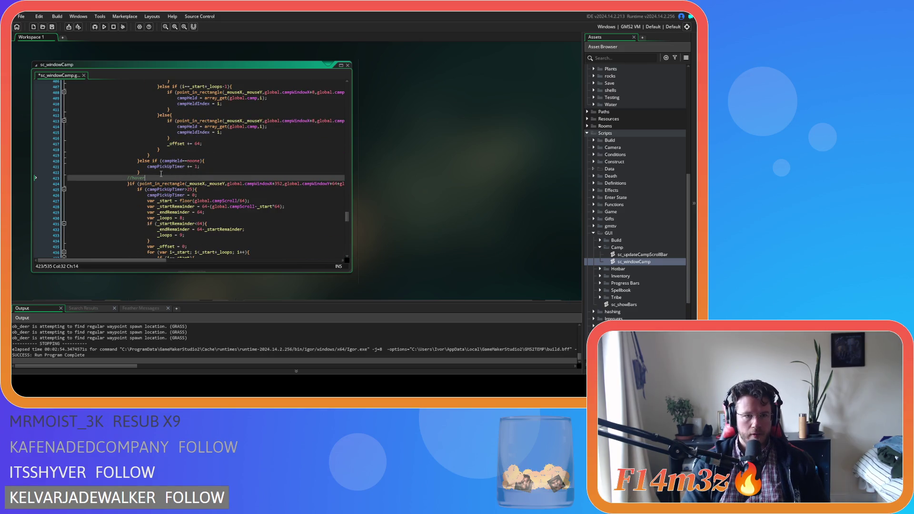
{"action": "scroll", "coordinate": [162, 181], "scroll_direction": "down", "scroll_amount": 3}
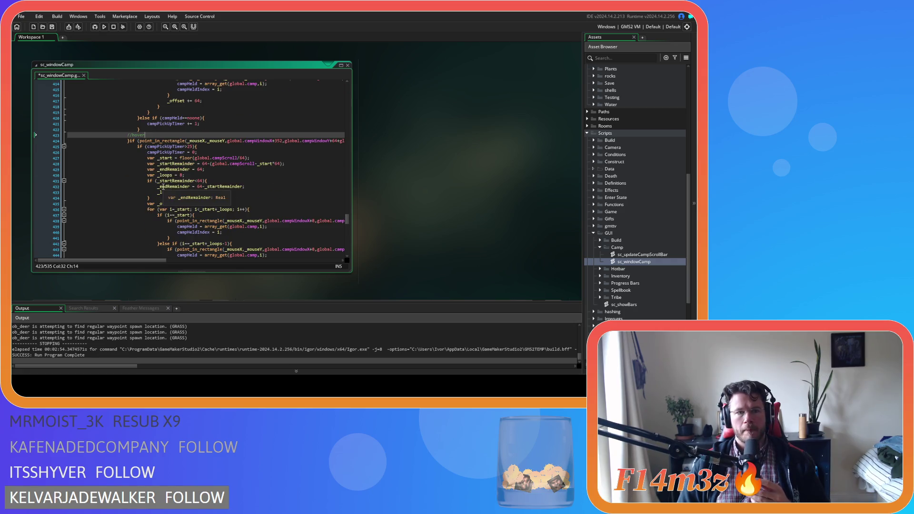
{"action": "scroll", "coordinate": [175, 175], "scroll_direction": "down", "scroll_amount": 4}
{"action": "scroll", "coordinate": [175, 176], "scroll_direction": "up", "scroll_amount": 2}
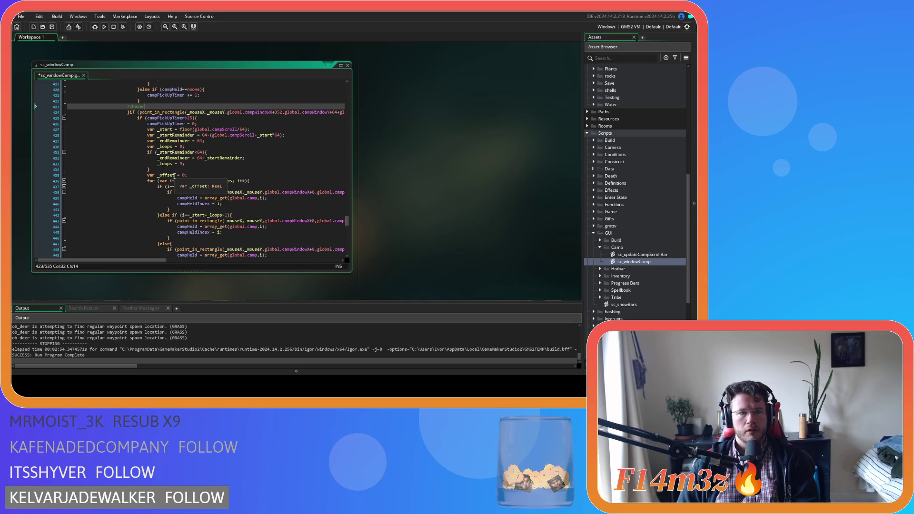
{"action": "scroll", "coordinate": [135, 265], "scroll_direction": "right", "scroll_amount": 2}
{"action": "scroll", "coordinate": [140, 219], "scroll_direction": "down", "scroll_amount": 9}
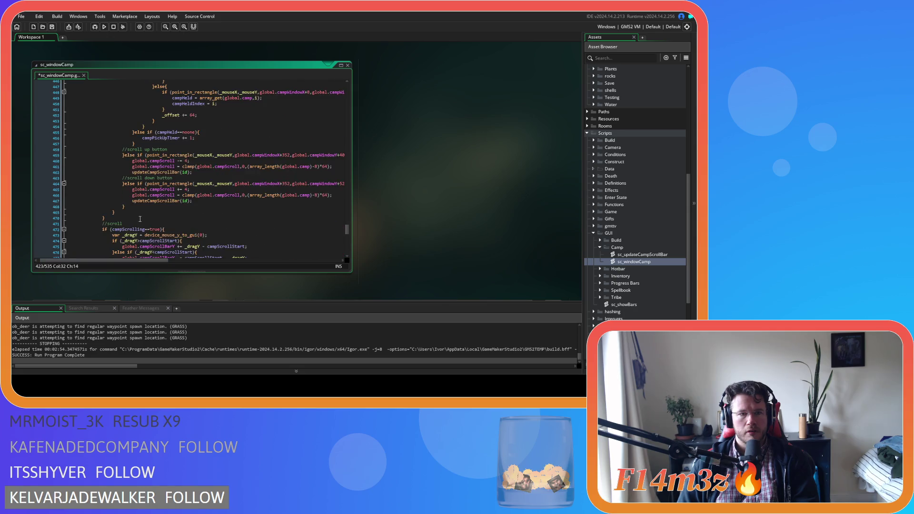
{"action": "scroll", "coordinate": [140, 219], "scroll_direction": "up", "scroll_amount": 3}
{"action": "left_click_drag", "start_coordinate": [135, 186], "coordinate": [118, 177]}
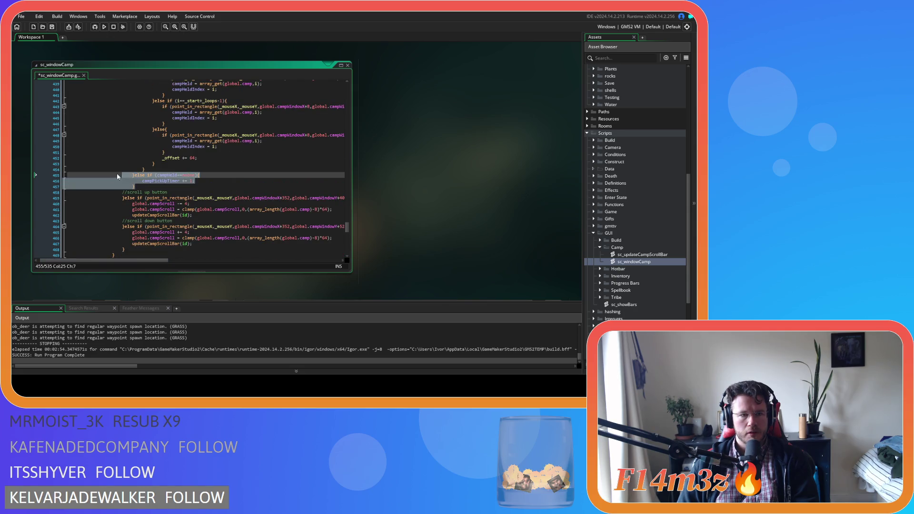
{"action": "key", "text": "Delete"}
{"action": "mouse_move", "coordinate": [40, 175]}
{"action": "left_mouse_down"}
{"action": "mouse_move", "coordinate": [98, 150]}
{"action": "mouse_move", "coordinate": [81, 139]}
{"action": "left_mouse_up"}
{"action": "key", "text": "shift+Tab"}
{"action": "left_click", "coordinate": [46, 132]}
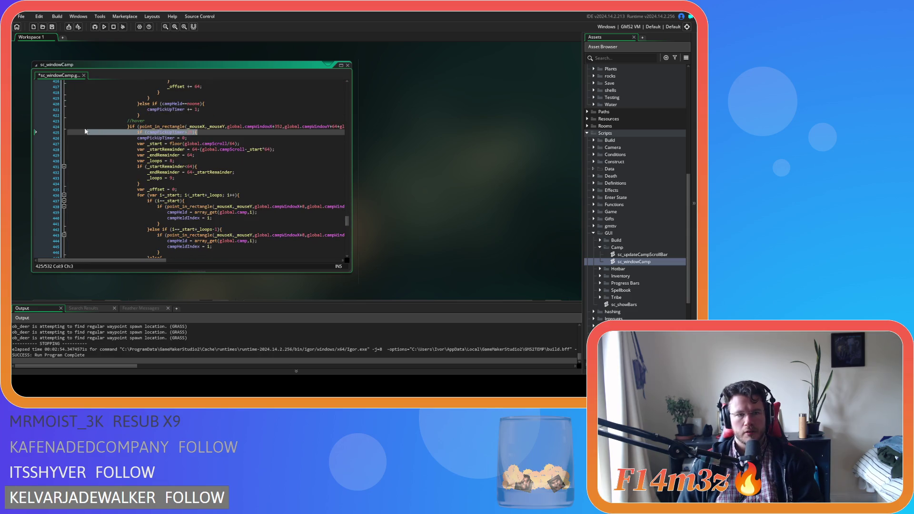
{"action": "key", "text": "BackSpace"}
{"action": "key", "text": "BackSpace"}
{"action": "left_click_drag", "start_coordinate": [194, 258], "coordinate": [67, 253]}
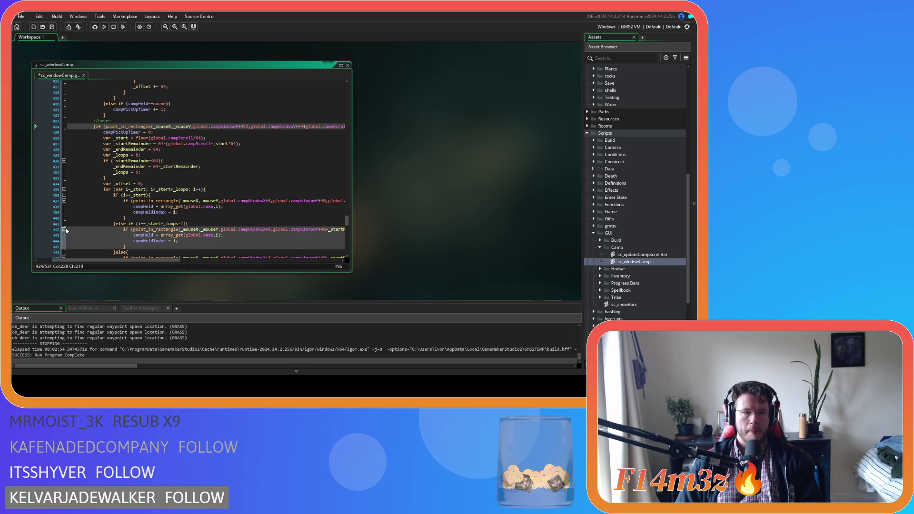
{"action": "left_click_drag", "start_coordinate": [131, 261], "coordinate": [135, 262]}
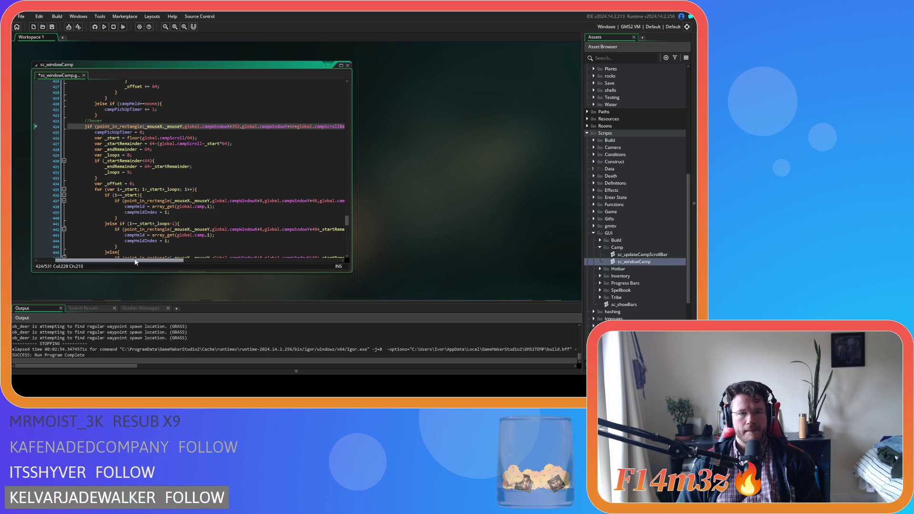
{"action": "mouse_move", "coordinate": [136, 262]}
{"action": "left_mouse_down"}
{"action": "mouse_move", "coordinate": [238, 251]}
{"action": "mouse_move", "coordinate": [270, 224]}
{"action": "left_mouse_up"}
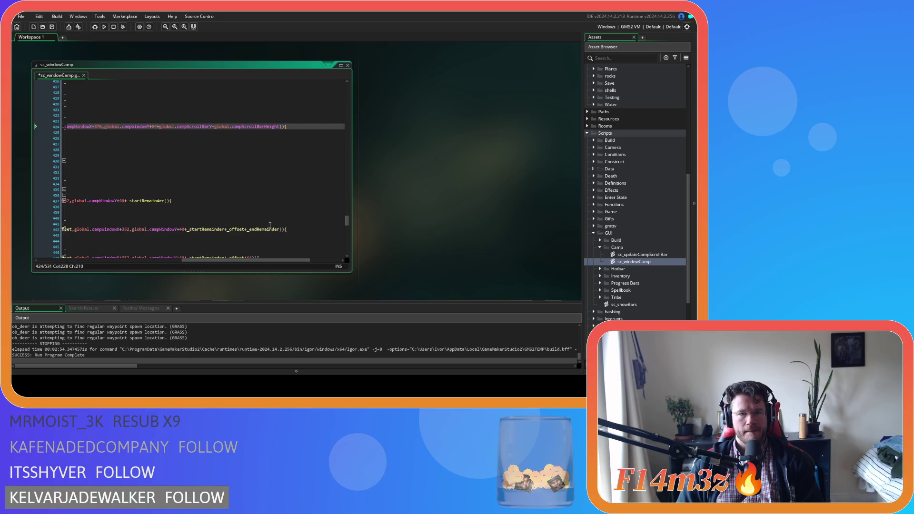
{"action": "key", "text": "Left"}
{"action": "key", "text": "Left"}
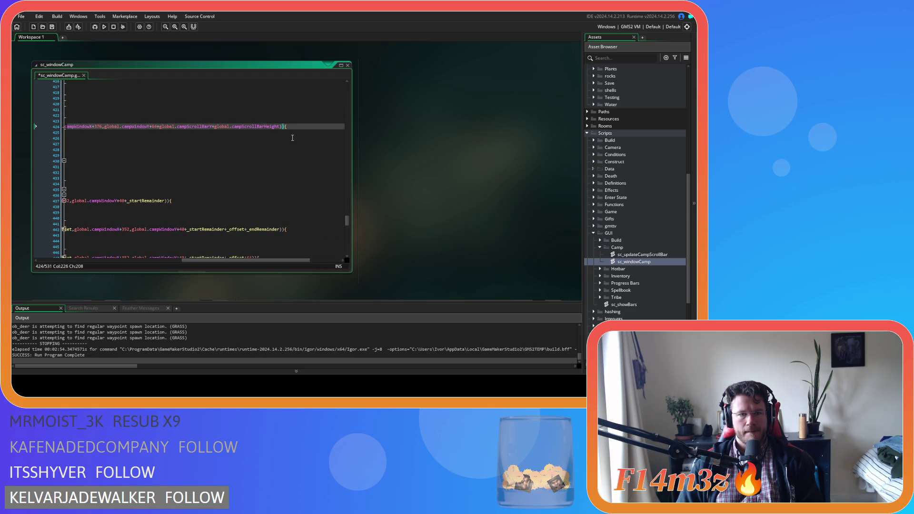
{"action": "key", "text": "Return"}
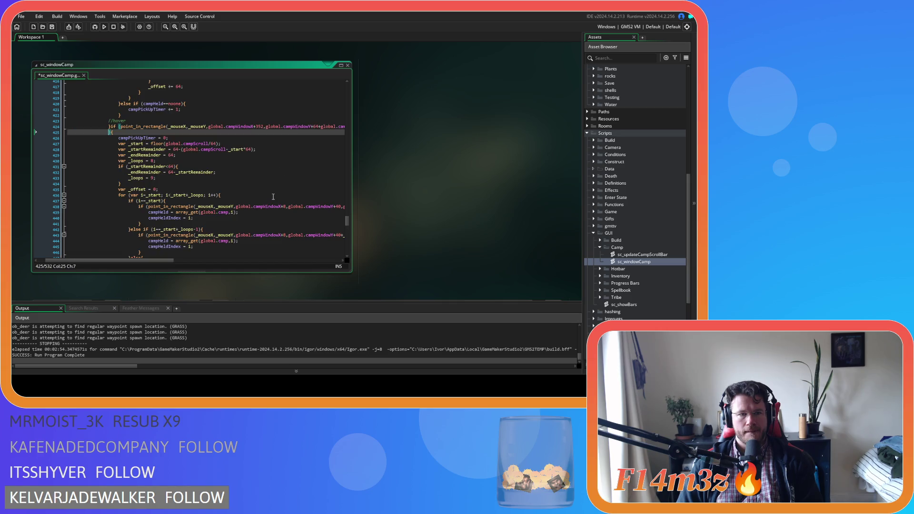
{"action": "type", "text": "&& campHeld!=noone)"}
{"action": "key", "text": "ctrl+s"}
{"action": "left_click", "coordinate": [206, 155]}
{"action": "left_click", "coordinate": [202, 138]}
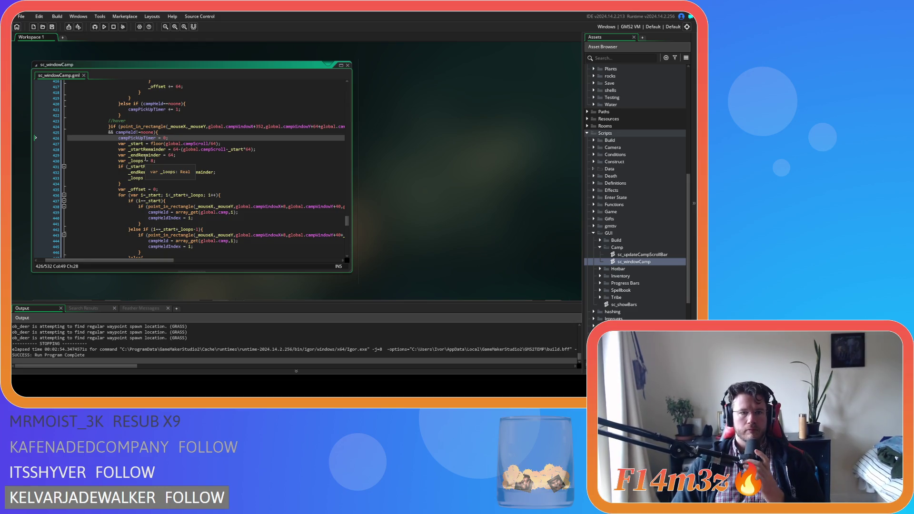
{"action": "left_click", "coordinate": [180, 143]}
{"action": "scroll", "coordinate": [201, 183], "scroll_direction": "down", "scroll_amount": 2}
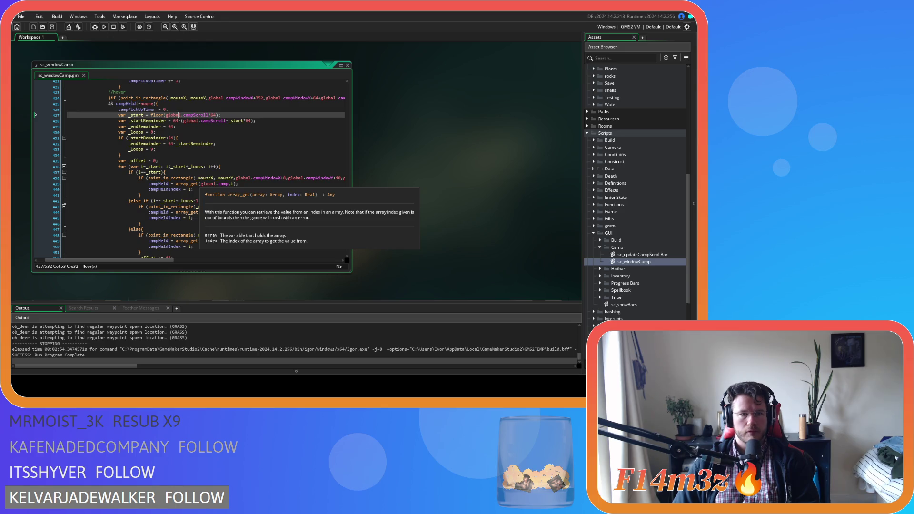
{"action": "scroll", "coordinate": [200, 182], "scroll_direction": "up", "scroll_amount": 7}
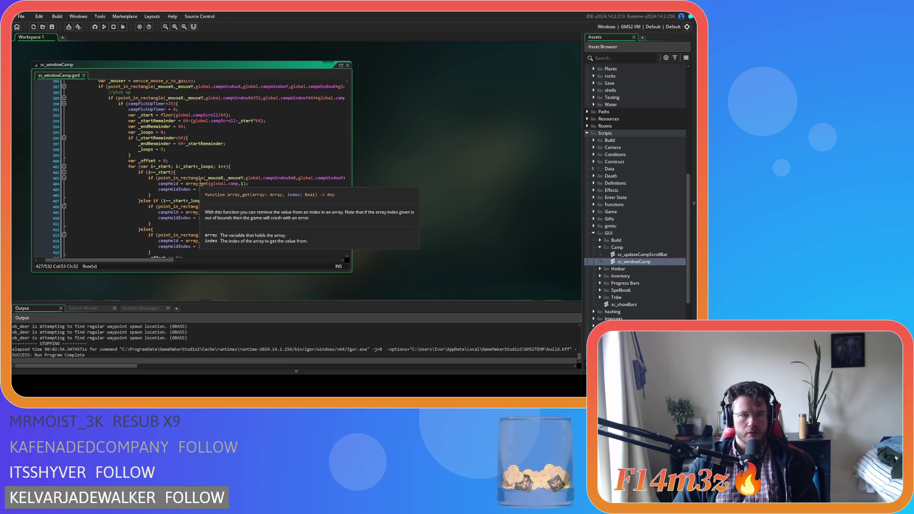
{"action": "scroll", "coordinate": [200, 183], "scroll_direction": "up", "scroll_amount": 2}
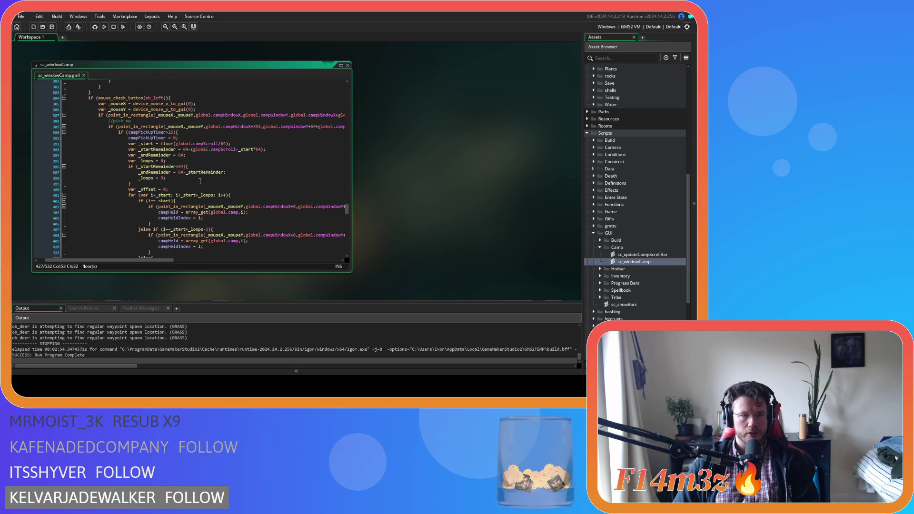
{"action": "scroll", "coordinate": [200, 182], "scroll_direction": "down", "scroll_amount": 8}
{"action": "left_click", "coordinate": [208, 166]}
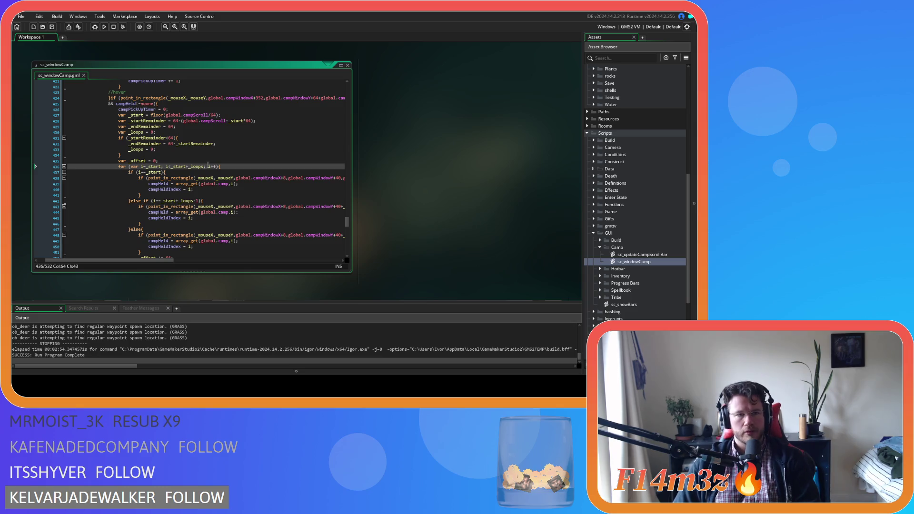
{"action": "left_click", "coordinate": [109, 98]}
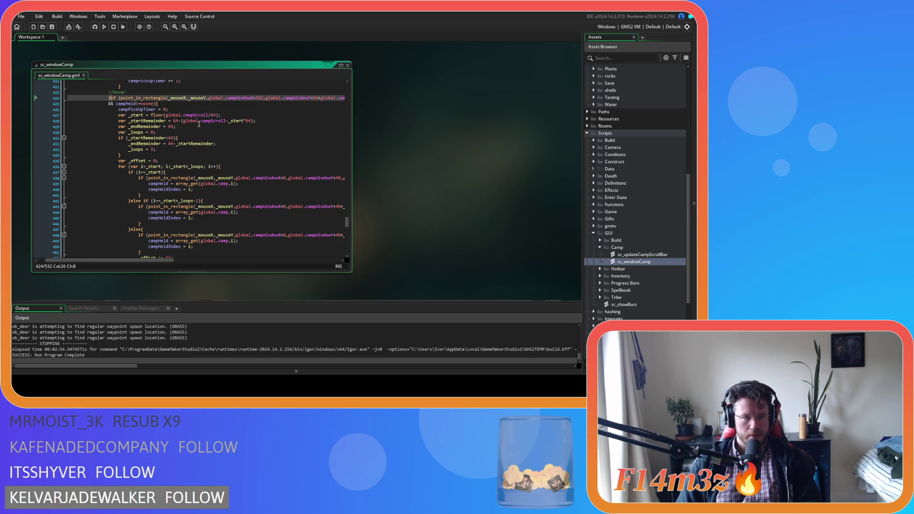
{"action": "type", "text": "}else"}
{"action": "key", "text": "ctrl+s"}
{"action": "scroll", "coordinate": [200, 158], "scroll_direction": "up", "scroll_amount": 8}
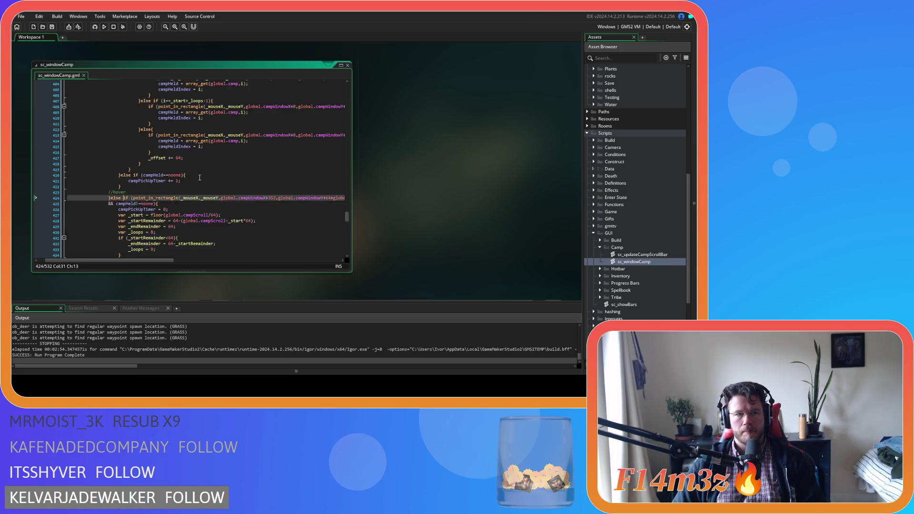
{"action": "scroll", "coordinate": [201, 197], "scroll_direction": "down", "scroll_amount": 8}
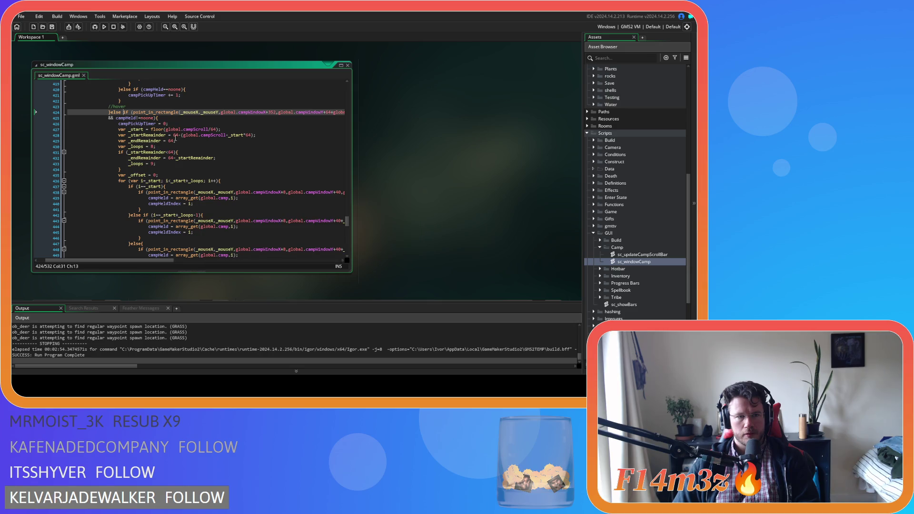
{"action": "key", "text": "ctrl+z"}
{"action": "scroll", "coordinate": [193, 193], "scroll_direction": "down", "scroll_amount": 3}
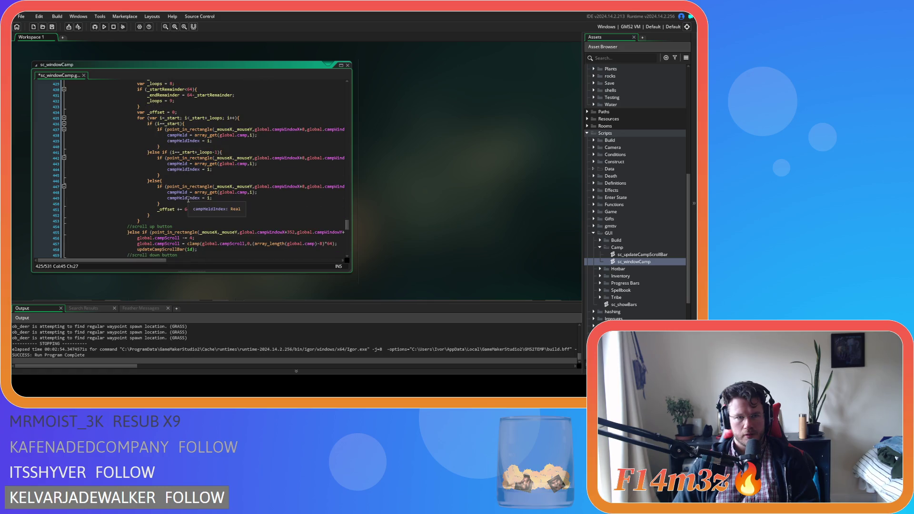
{"action": "scroll", "coordinate": [188, 199], "scroll_direction": "up", "scroll_amount": 1}
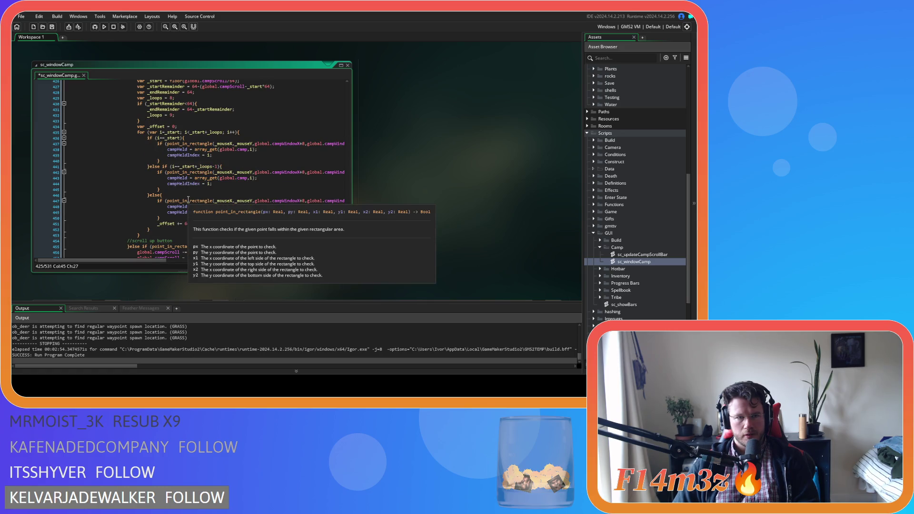
{"action": "scroll", "coordinate": [188, 200], "scroll_direction": "up", "scroll_amount": 1}
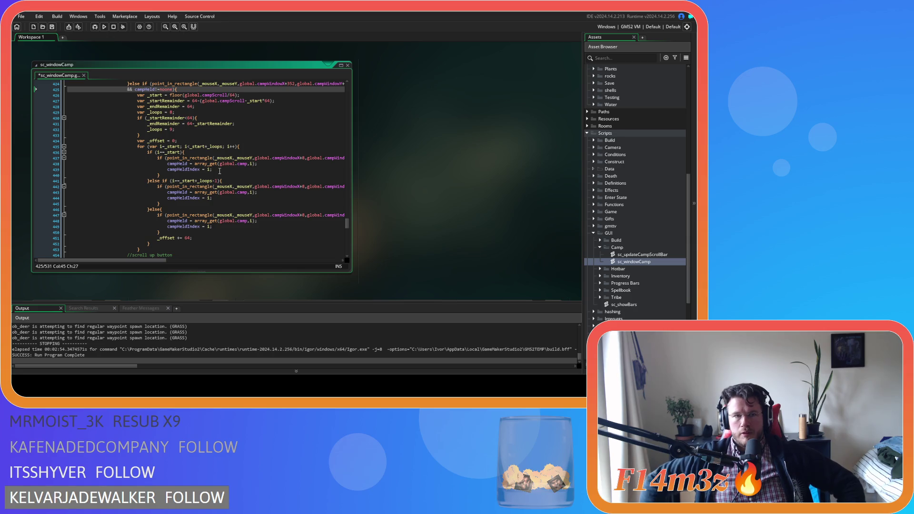
{"action": "scroll", "coordinate": [220, 170], "scroll_direction": "up", "scroll_amount": 10}
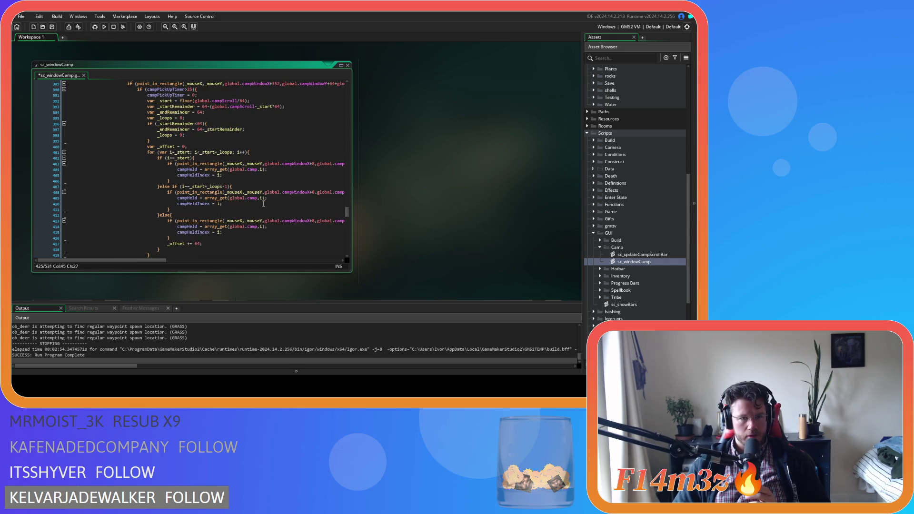
{"action": "mouse_move", "coordinate": [221, 193]}
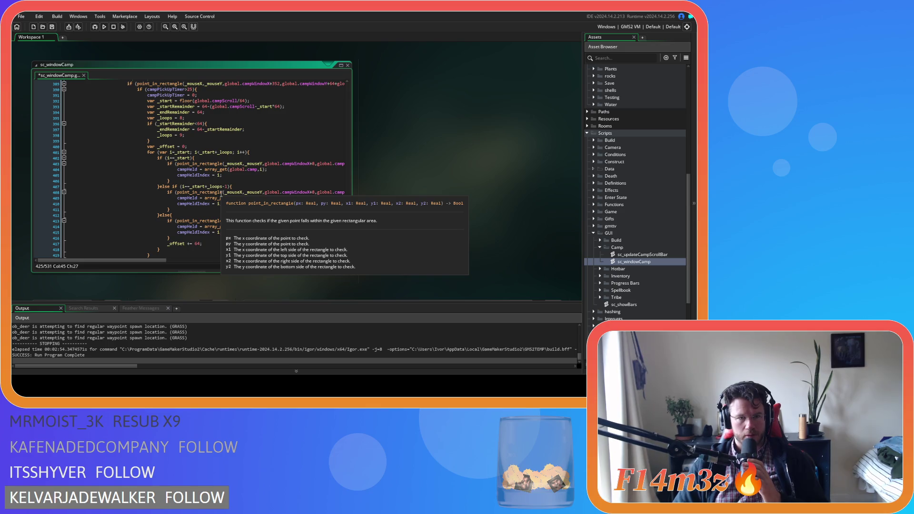
{"action": "left_click", "coordinate": [229, 176]}
{"action": "key", "text": "Return"}
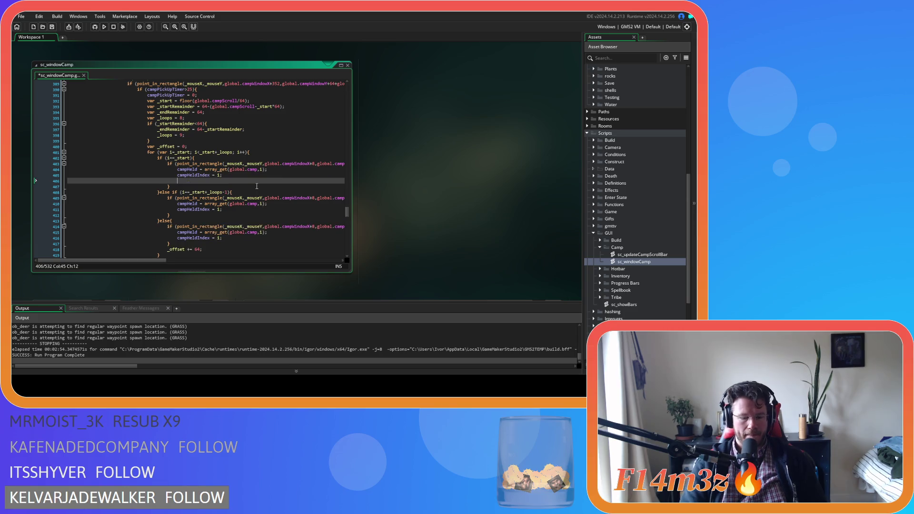
{"action": "type", "text": "array_"}
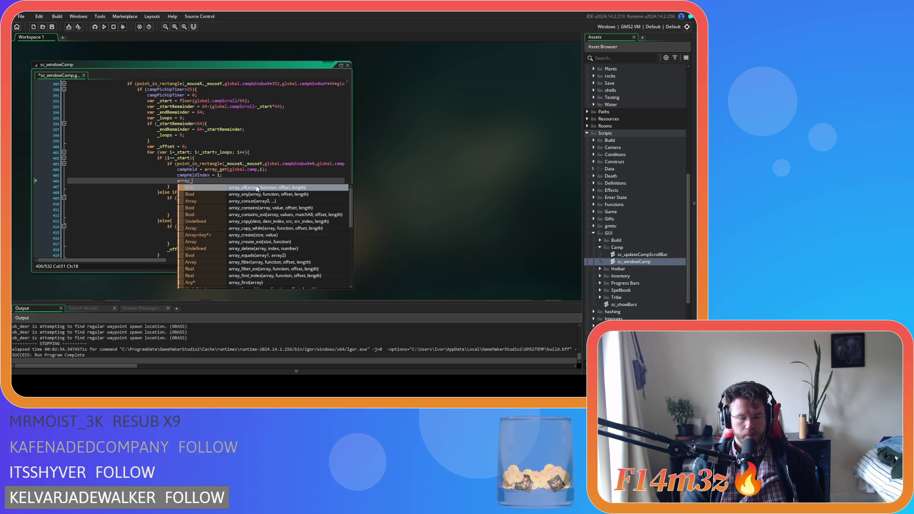
{"action": "type", "text": "ins"}
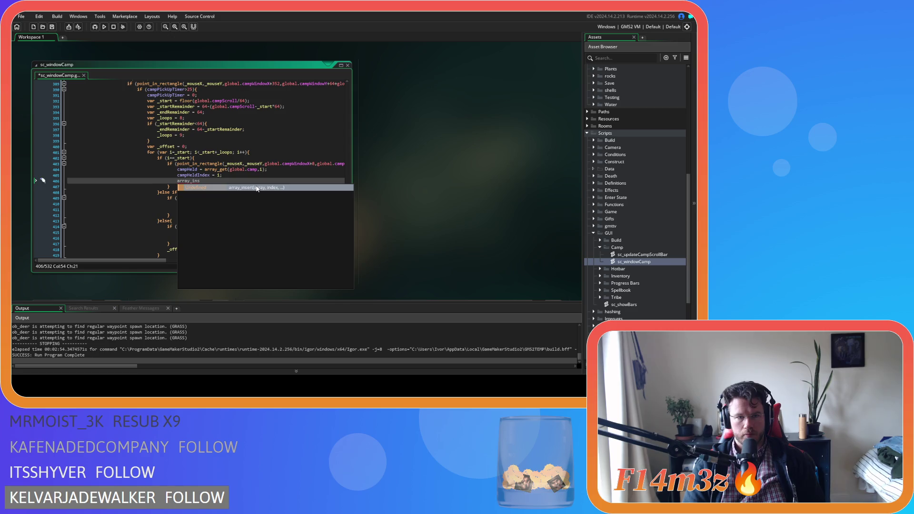
{"action": "key", "text": "BackSpace"}
{"action": "key", "text": "BackSpace"}
{"action": "key", "text": "BackSpace"}
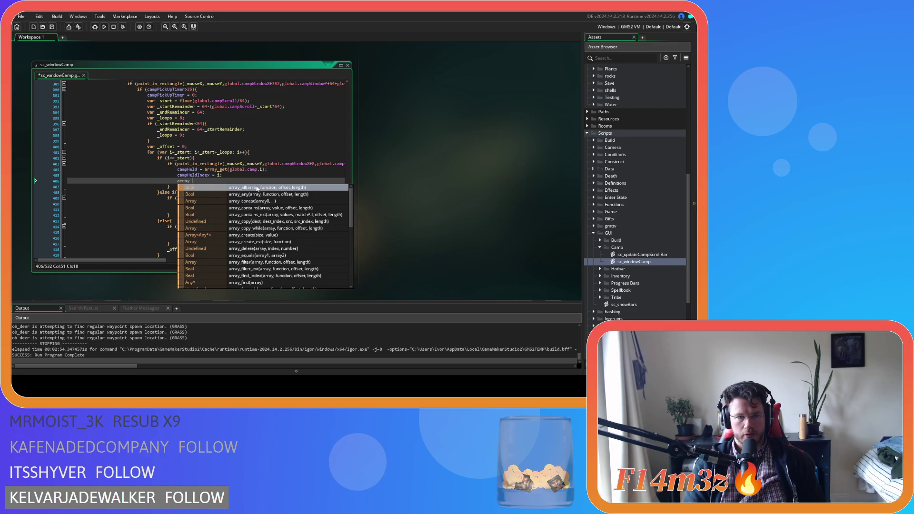
{"action": "type", "text": "_set"}
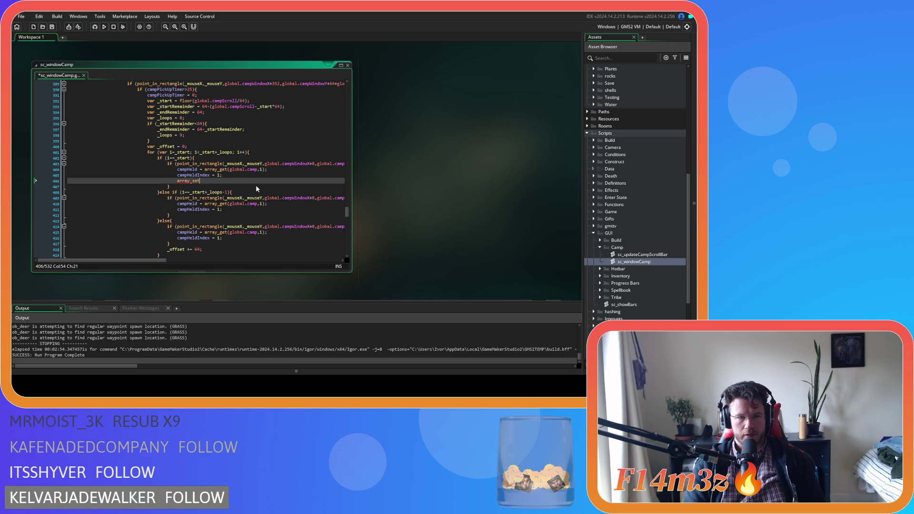
{"action": "type", "text": "("}
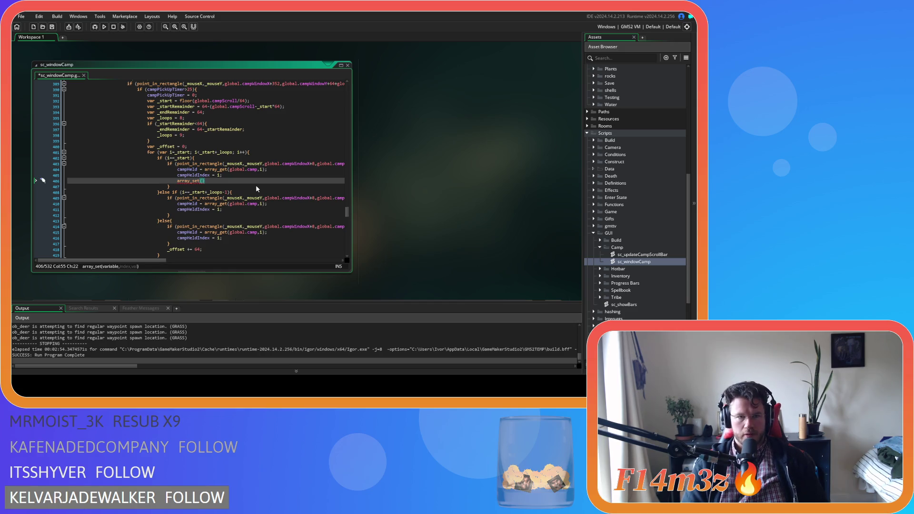
{"action": "type", "text": "global.camp"}
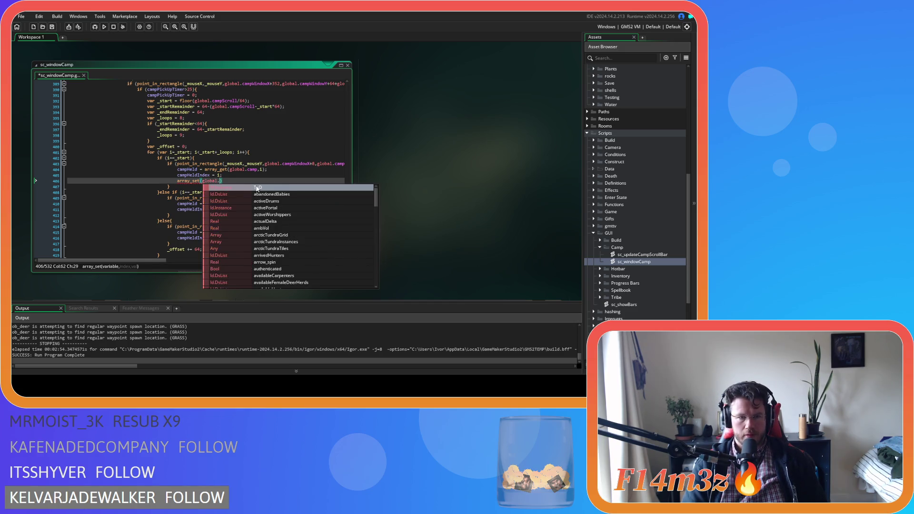
{"action": "type", "text": ","}
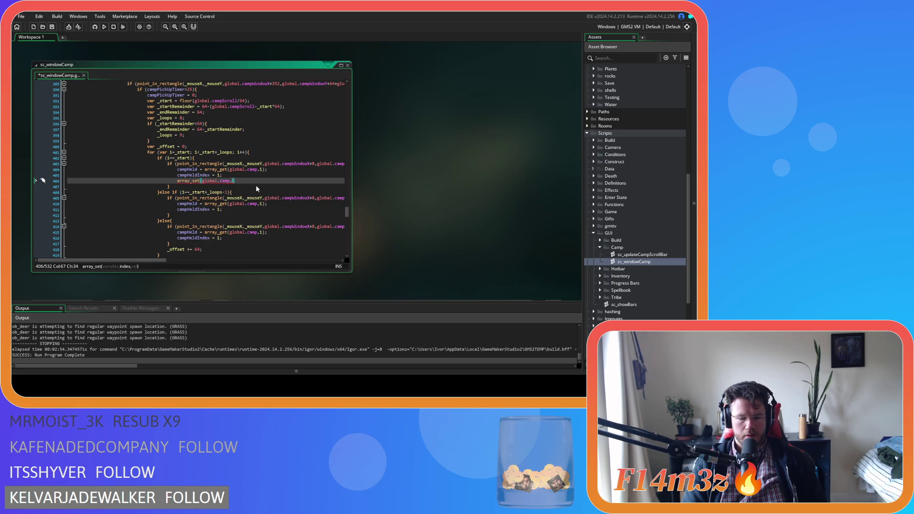
{"action": "type", "text": "i, "}
{"action": "type", "text": ")"}
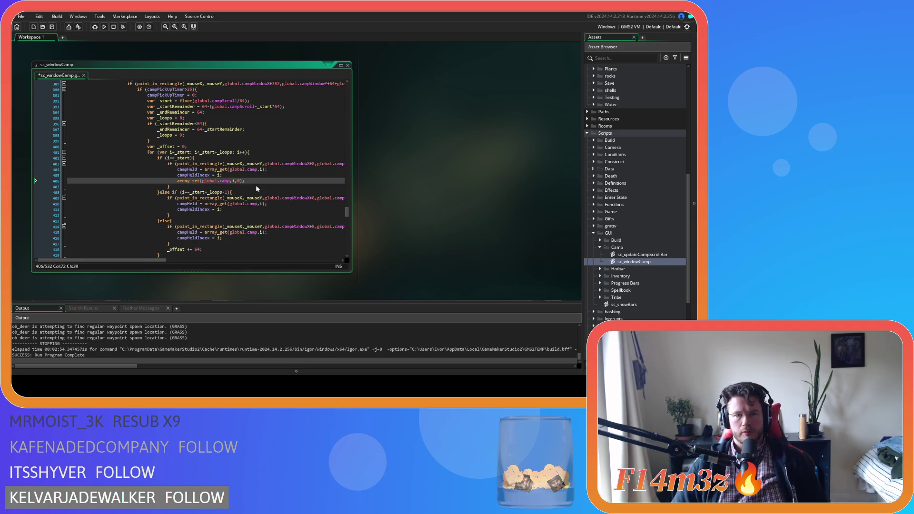
{"action": "type", "text": ";"}
{"action": "mouse_move", "coordinate": [256, 184]}
{"action": "left_mouse_down"}
{"action": "mouse_move", "coordinate": [172, 187]}
{"action": "mouse_move", "coordinate": [180, 183]}
{"action": "left_mouse_up"}
{"action": "key", "text": "shift+Left"}
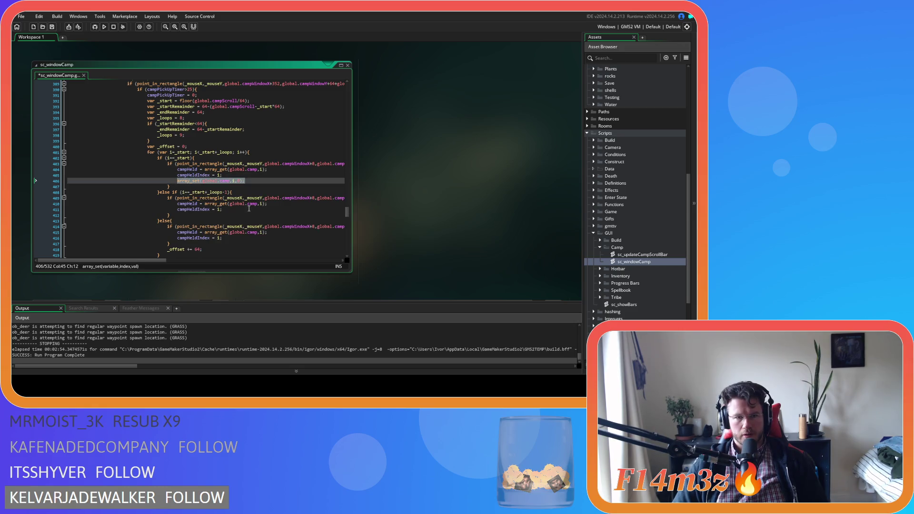
{"action": "left_click", "coordinate": [249, 209]}
{"action": "key", "text": "Return"}
{"action": "type", "text": "array_set(global.camp,i,0);"}
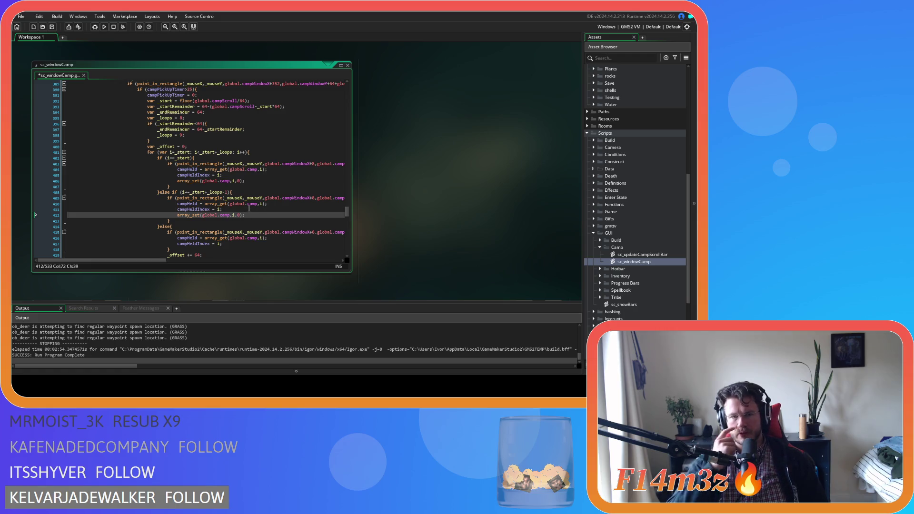
{"action": "left_click", "coordinate": [222, 244]}
{"action": "key", "text": "Return"}
{"action": "type", "text": "array_set(global.camp,i,0);"}
{"action": "key", "text": "ctrl+s"}
{"action": "scroll", "coordinate": [254, 220], "scroll_direction": "down", "scroll_amount": 3}
{"action": "scroll", "coordinate": [254, 221], "scroll_direction": "up", "scroll_amount": 20}
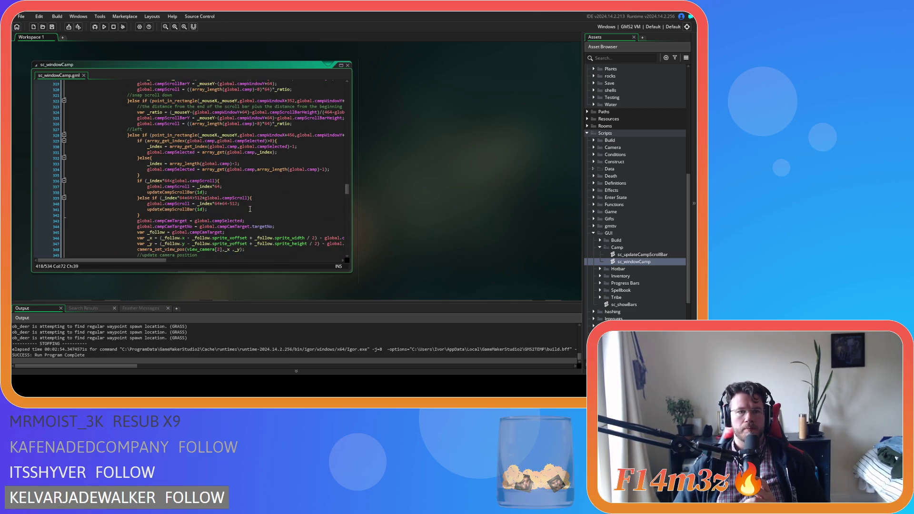
{"action": "scroll", "coordinate": [250, 209], "scroll_direction": "up", "scroll_amount": 20}
{"action": "scroll", "coordinate": [246, 219], "scroll_direction": "up", "scroll_amount": 19}
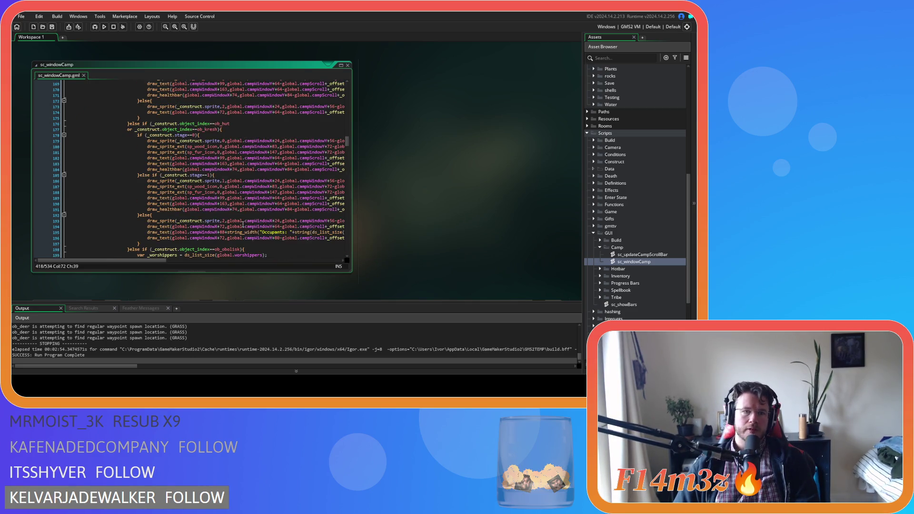
{"action": "scroll", "coordinate": [243, 224], "scroll_direction": "up", "scroll_amount": 11}
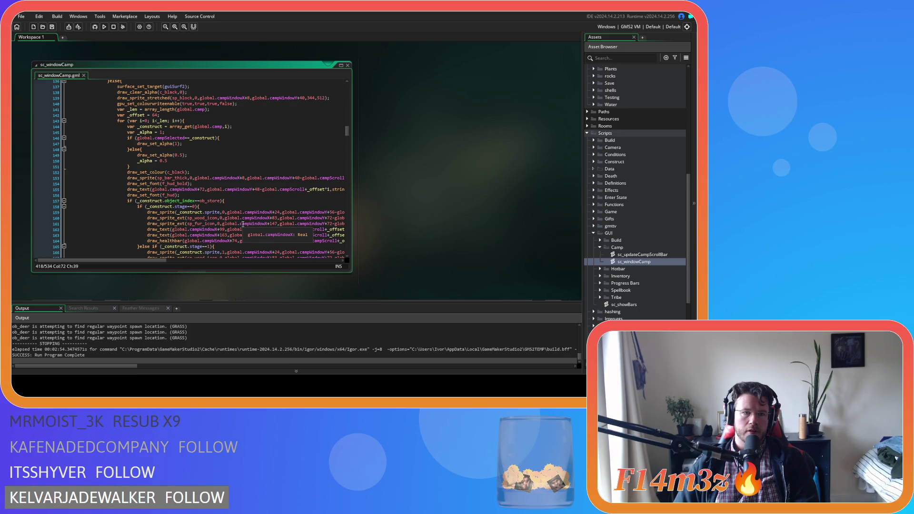
{"action": "left_click", "coordinate": [240, 202]}
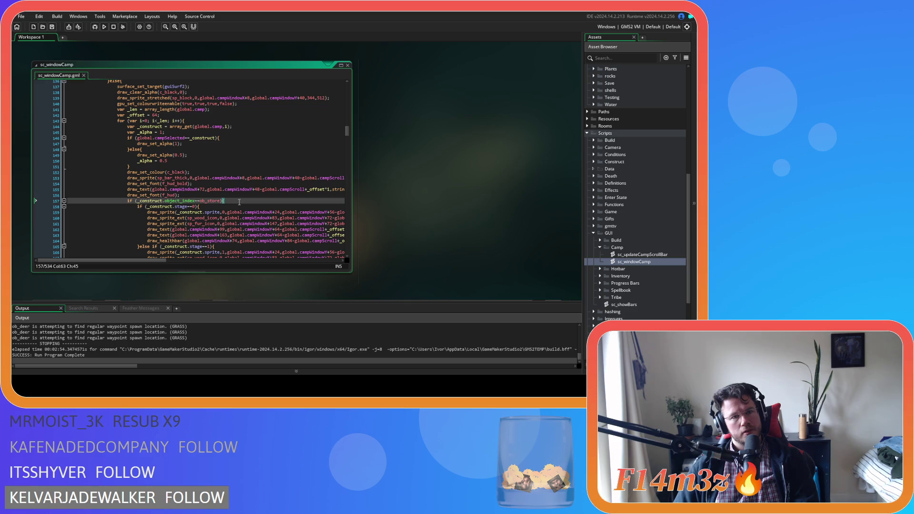
{"action": "left_click", "coordinate": [248, 128]}
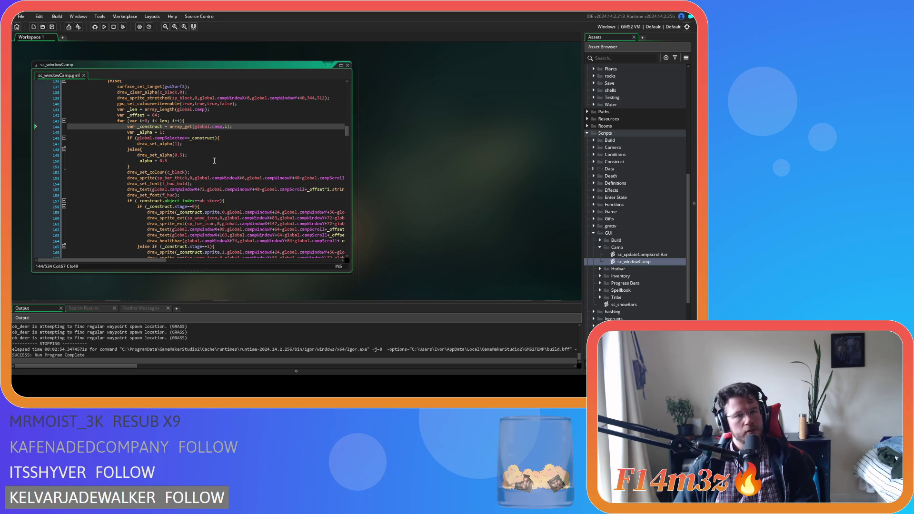
{"action": "key", "text": "Return"}
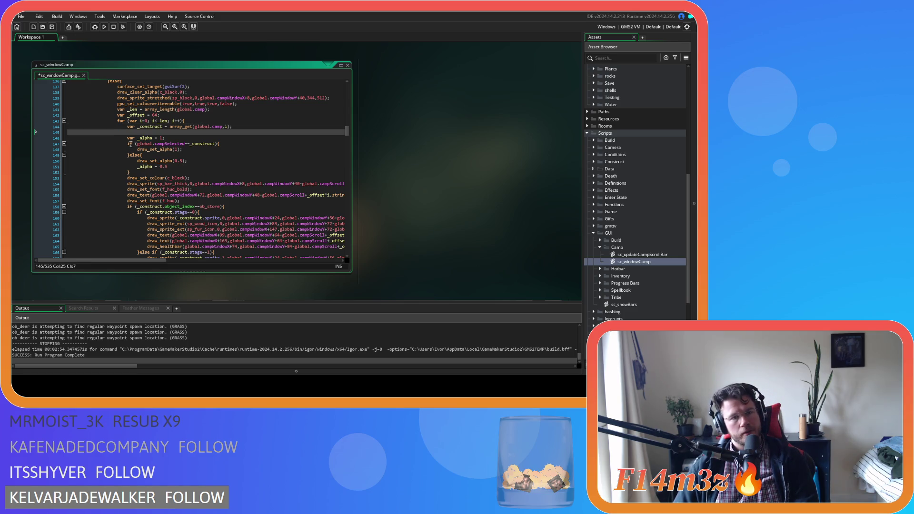
{"action": "scroll", "coordinate": [126, 143], "scroll_direction": "down", "scroll_amount": 10}
{"action": "scroll", "coordinate": [126, 142], "scroll_direction": "down", "scroll_amount": 13}
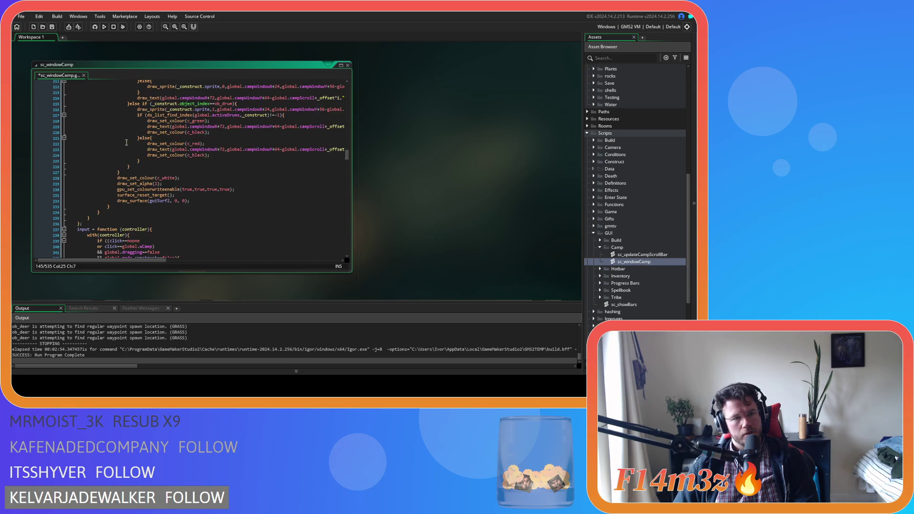
{"action": "scroll", "coordinate": [127, 143], "scroll_direction": "down", "scroll_amount": 2}
{"action": "mouse_move", "coordinate": [67, 157]}
{"action": "left_mouse_down"}
{"action": "mouse_move", "coordinate": [97, 136]}
{"action": "mouse_move", "coordinate": [110, 158]}
{"action": "mouse_move", "coordinate": [103, 207]}
{"action": "mouse_move", "coordinate": [126, 153]}
{"action": "left_mouse_up"}
{"action": "scroll", "coordinate": [101, 162], "scroll_direction": "up", "scroll_amount": 12}
{"action": "scroll", "coordinate": [107, 158], "scroll_direction": "up", "scroll_amount": 18}
{"action": "scroll", "coordinate": [102, 209], "scroll_direction": "down", "scroll_amount": 4}
{"action": "key", "text": "Tab"}
{"action": "type", "text": "if ()"}
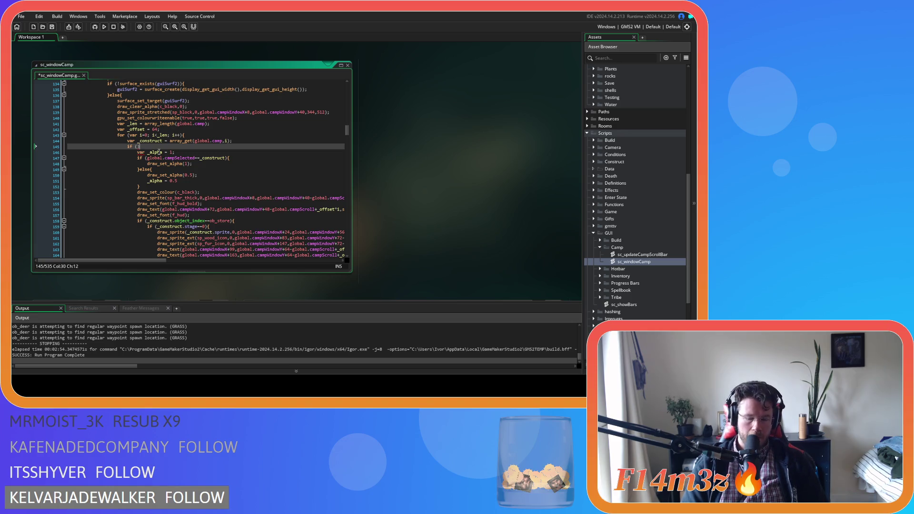
{"action": "type", "text": "_"}
{"action": "key", "text": "BackSpace"}
{"action": "key", "text": "BackSpace"}
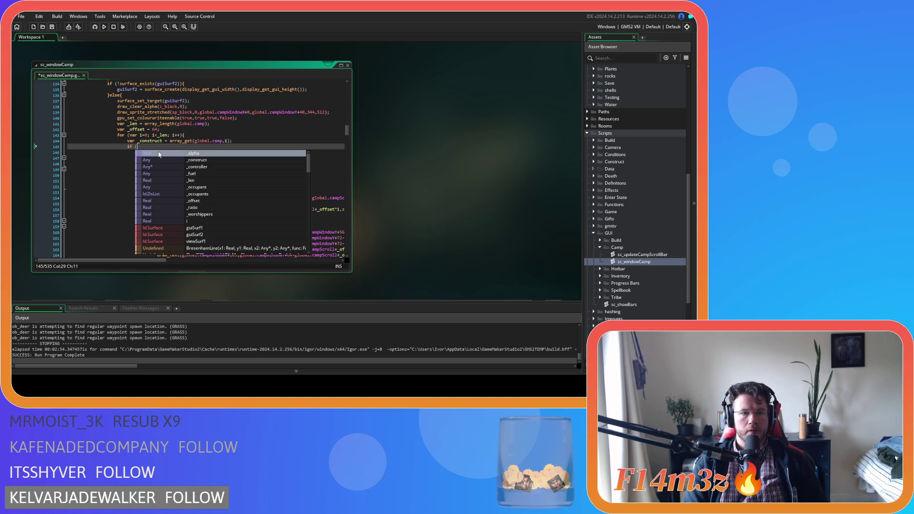
{"action": "type", "text": "_construct!=0"}
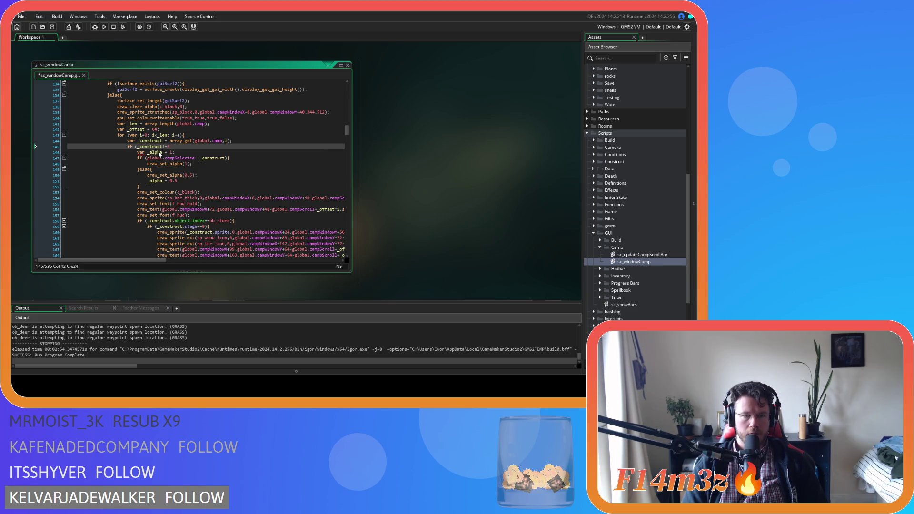
{"action": "type", "text": ")"}
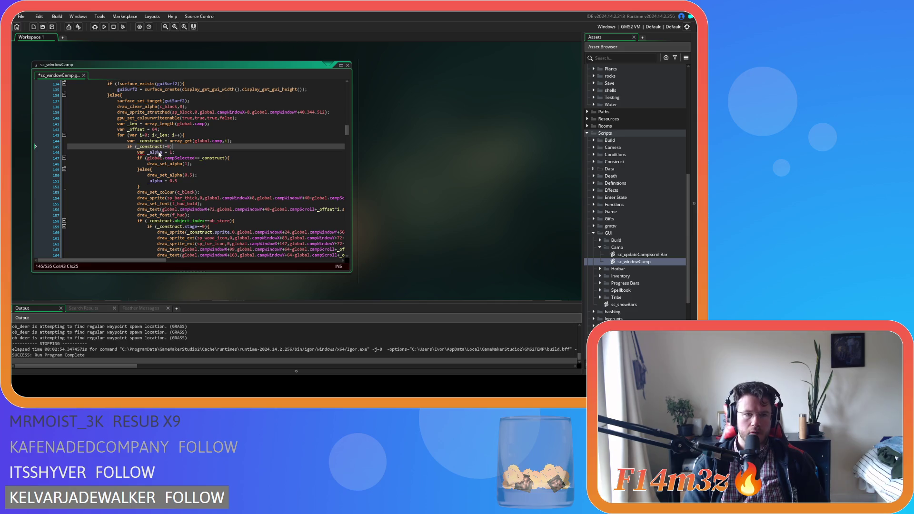
{"action": "type", "text": "{"}
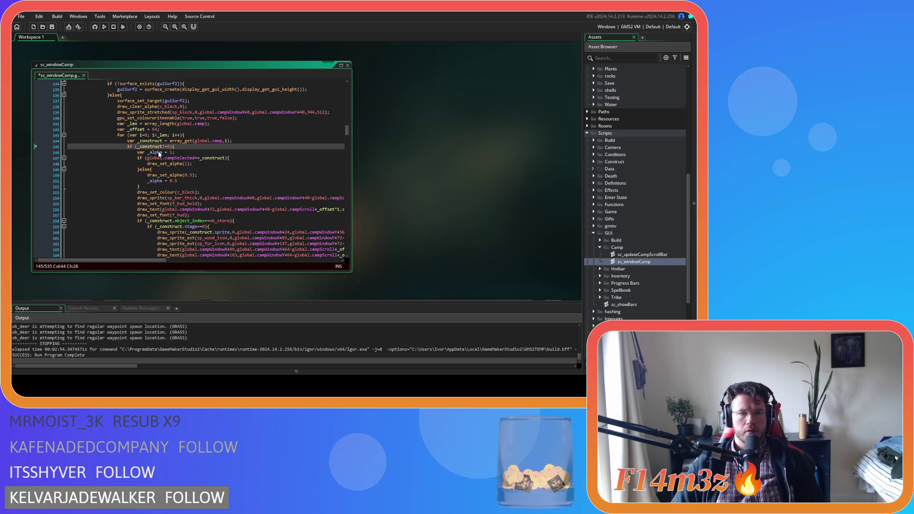
{"action": "scroll", "coordinate": [159, 153], "scroll_direction": "down", "scroll_amount": 20}
{"action": "left_click", "coordinate": [152, 139]}
{"action": "key", "text": "Return"}
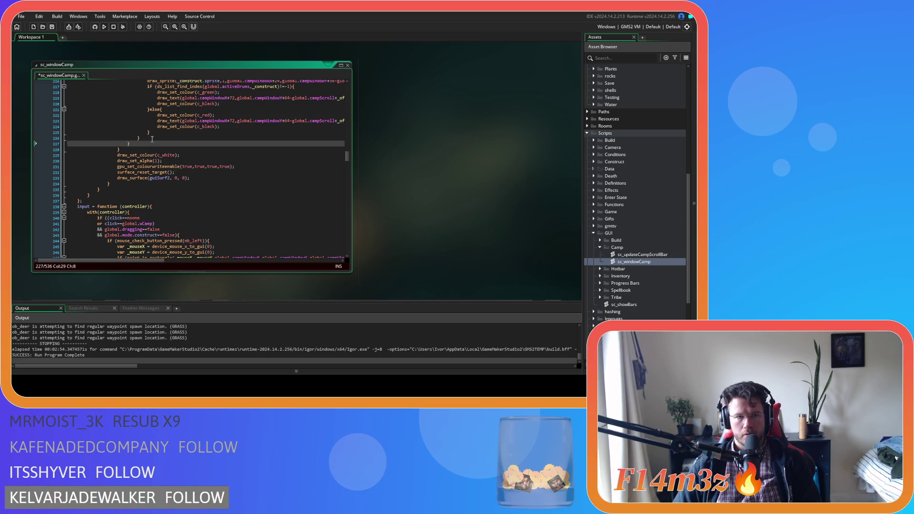
{"action": "key", "text": "BackSpace"}
{"action": "scroll", "coordinate": [191, 162], "scroll_direction": "up", "scroll_amount": 20}
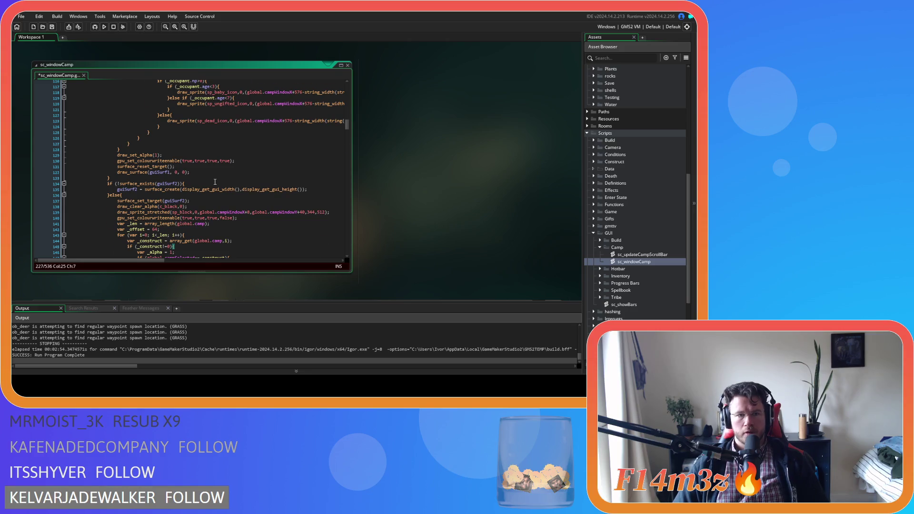
{"action": "scroll", "coordinate": [215, 182], "scroll_direction": "down", "scroll_amount": 5}
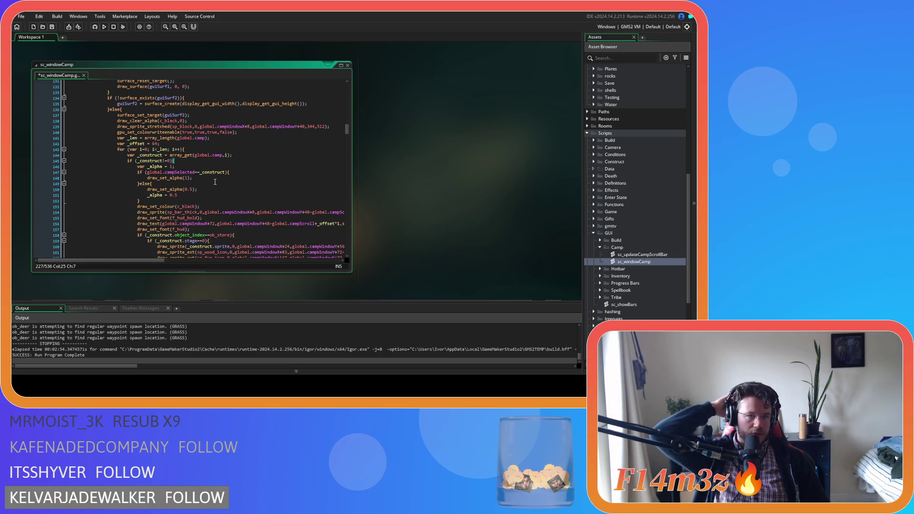
{"action": "key", "text": "ctrl+s"}
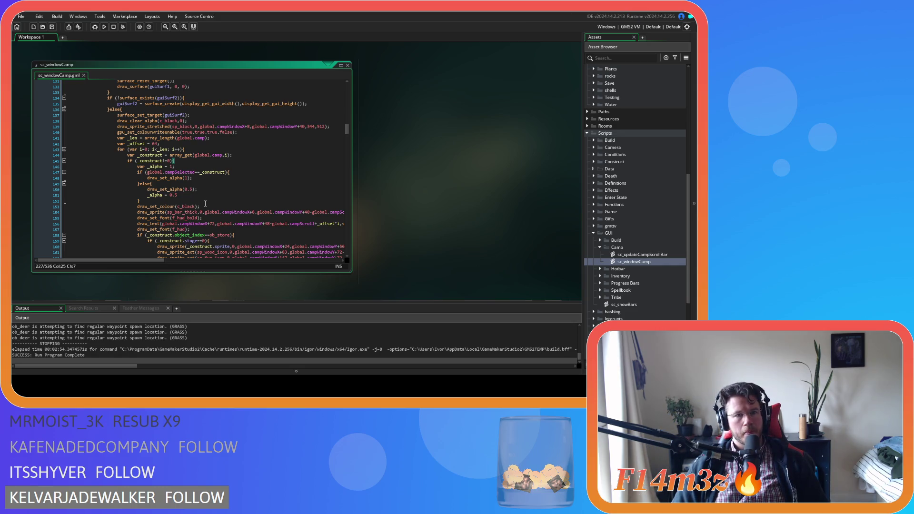
{"action": "scroll", "coordinate": [206, 204], "scroll_direction": "down", "scroll_amount": 10}
{"action": "scroll", "coordinate": [205, 204], "scroll_direction": "down", "scroll_amount": 12}
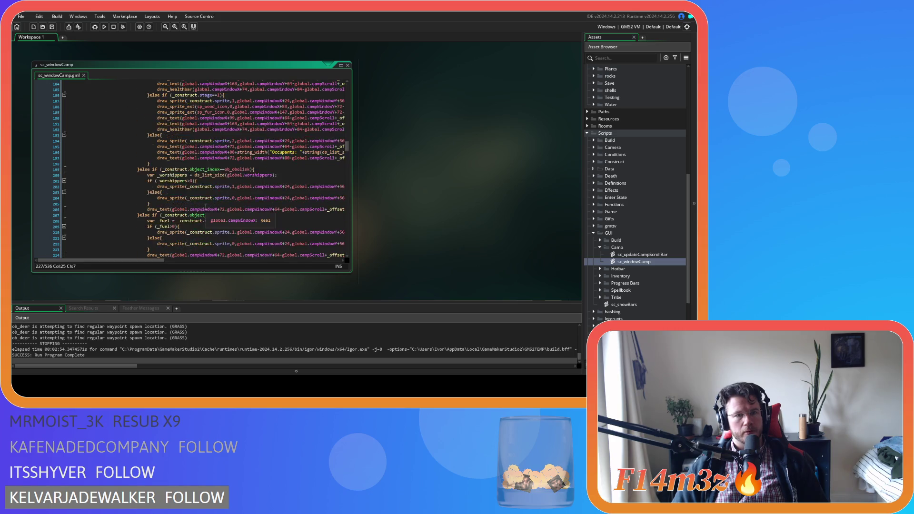
{"action": "scroll", "coordinate": [206, 207], "scroll_direction": "down", "scroll_amount": 8}
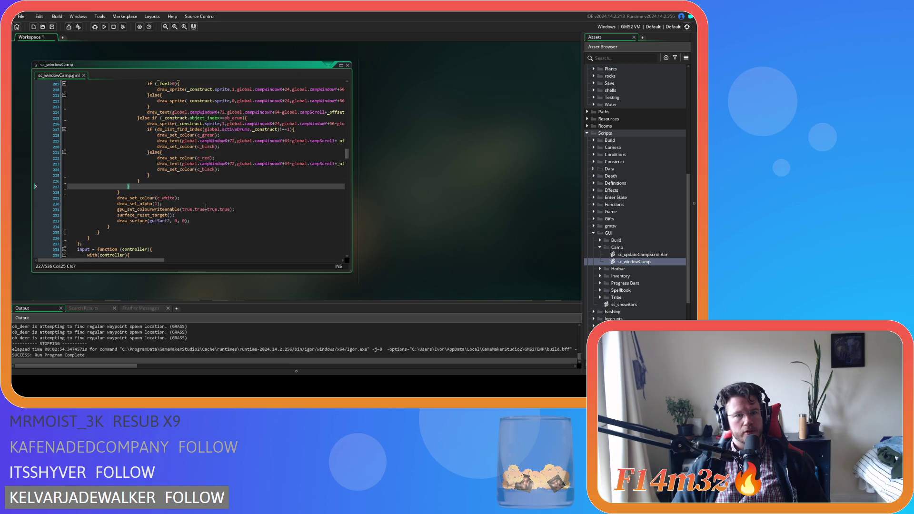
{"action": "scroll", "coordinate": [206, 207], "scroll_direction": "down", "scroll_amount": 20}
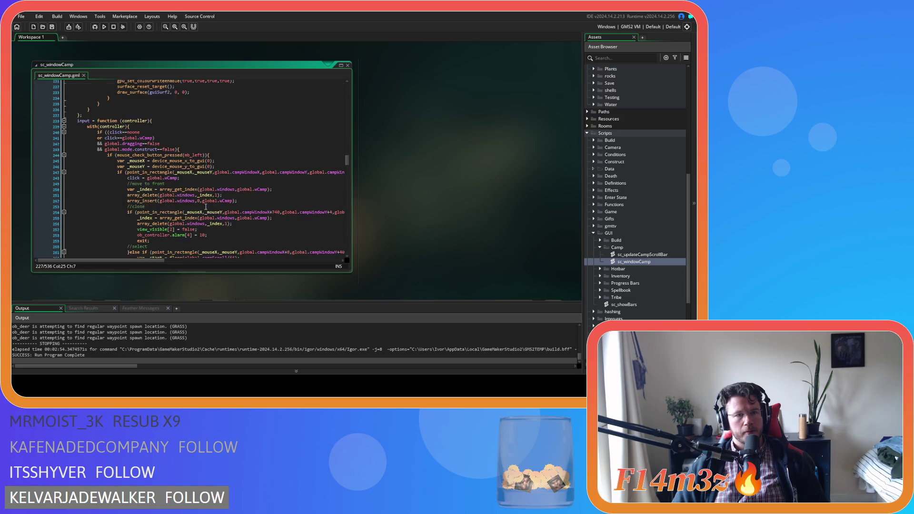
{"action": "scroll", "coordinate": [206, 211], "scroll_direction": "down", "scroll_amount": 20}
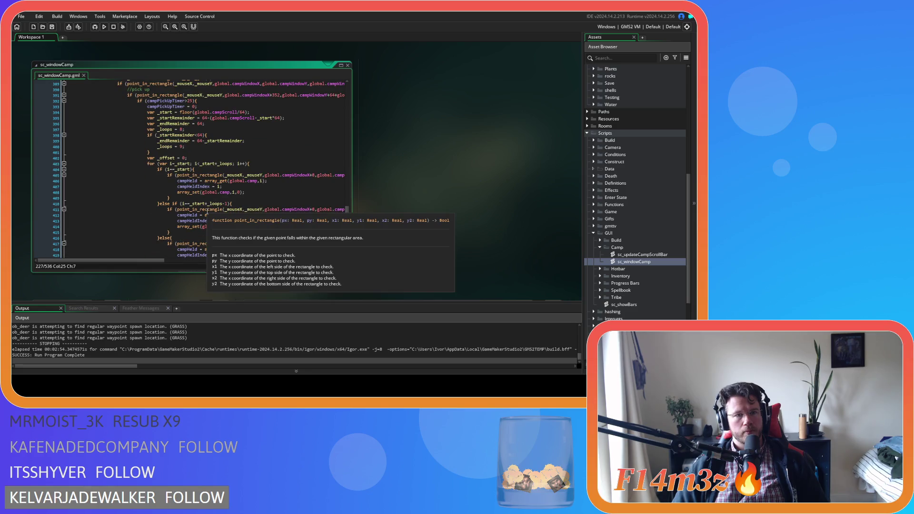
{"action": "scroll", "coordinate": [207, 212], "scroll_direction": "down", "scroll_amount": 11}
{"action": "scroll", "coordinate": [207, 212], "scroll_direction": "up", "scroll_amount": 2}
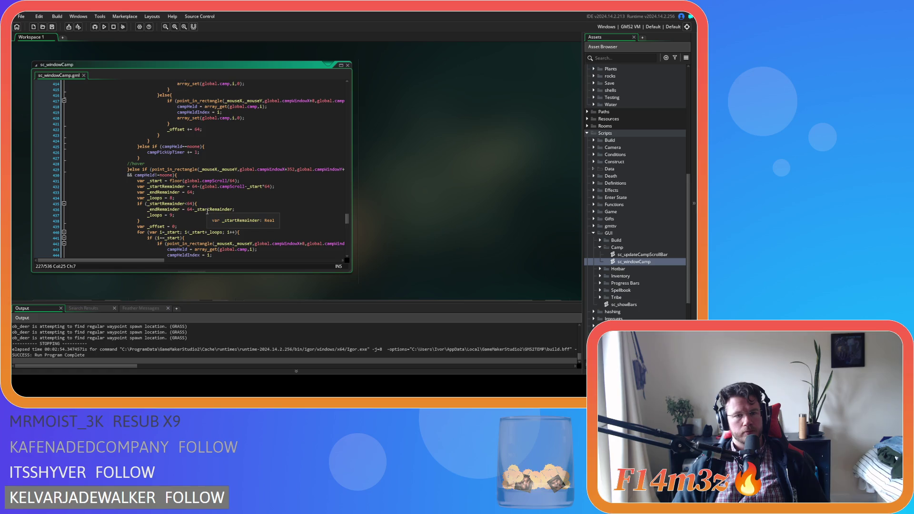
{"action": "scroll", "coordinate": [207, 212], "scroll_direction": "up", "scroll_amount": 20}
{"action": "scroll", "coordinate": [209, 218], "scroll_direction": "up", "scroll_amount": 11}
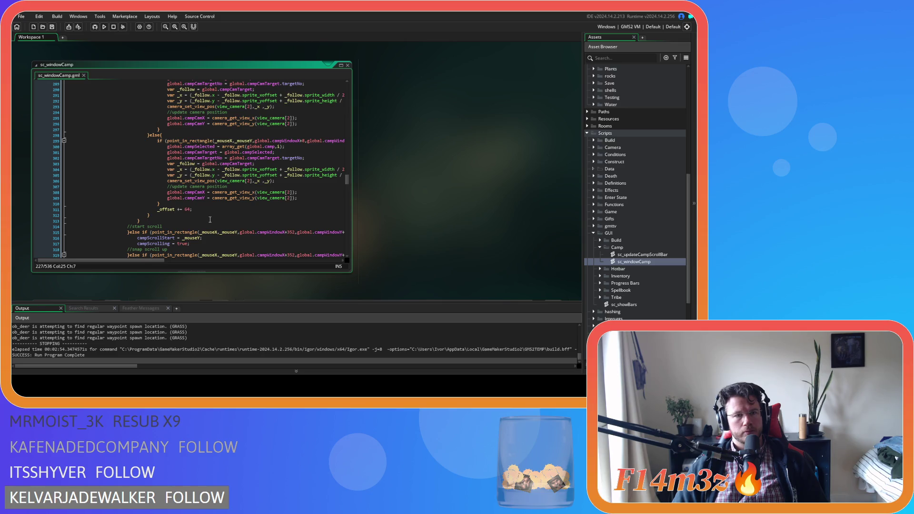
{"action": "scroll", "coordinate": [210, 220], "scroll_direction": "down", "scroll_amount": 20}
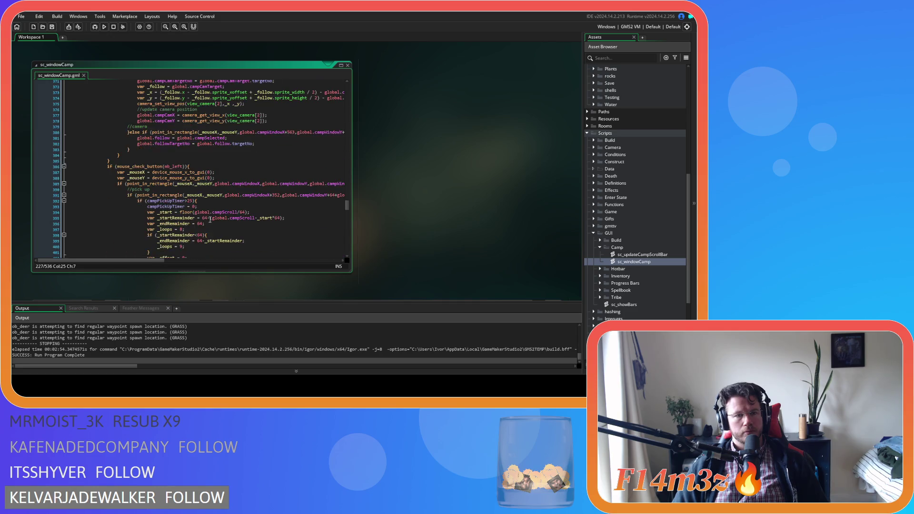
{"action": "scroll", "coordinate": [210, 220], "scroll_direction": "down", "scroll_amount": 3}
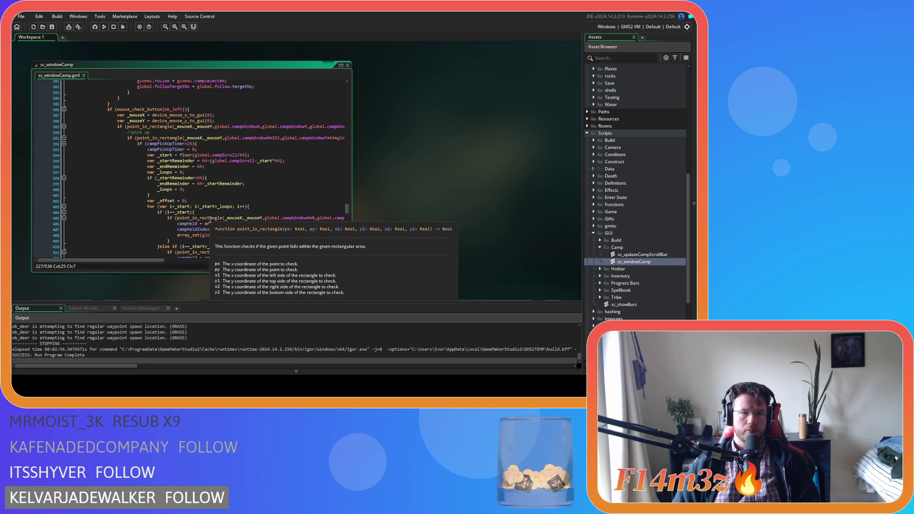
{"action": "scroll", "coordinate": [210, 220], "scroll_direction": "down", "scroll_amount": 18}
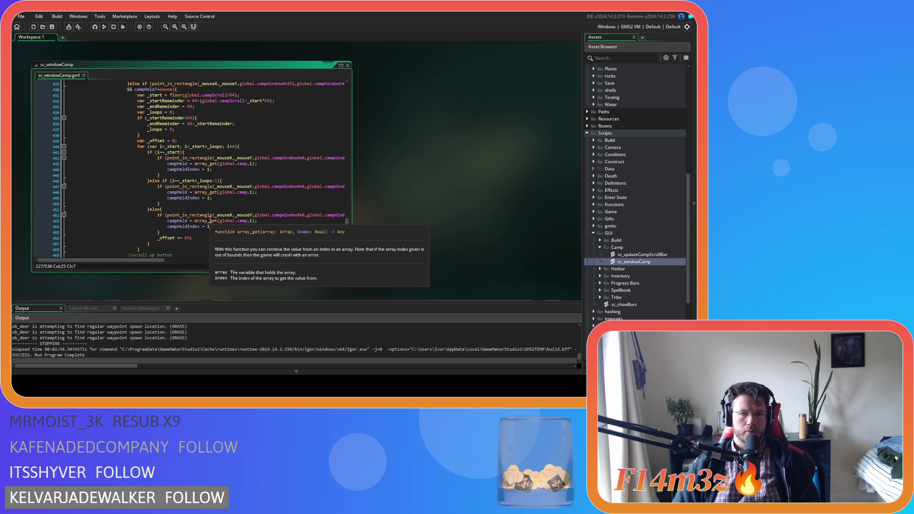
{"action": "scroll", "coordinate": [210, 220], "scroll_direction": "up", "scroll_amount": 3}
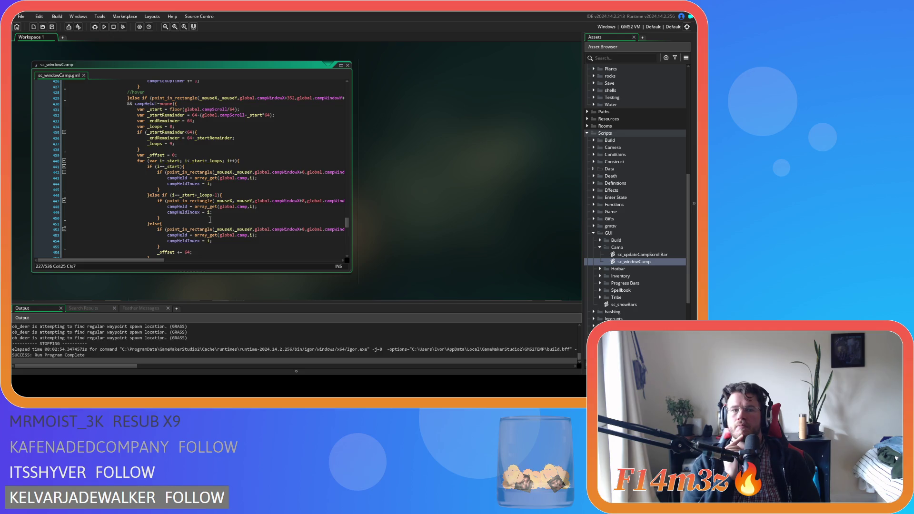
{"action": "left_click_drag", "start_coordinate": [212, 184], "coordinate": [167, 178]}
{"action": "type", "text": "if ("}
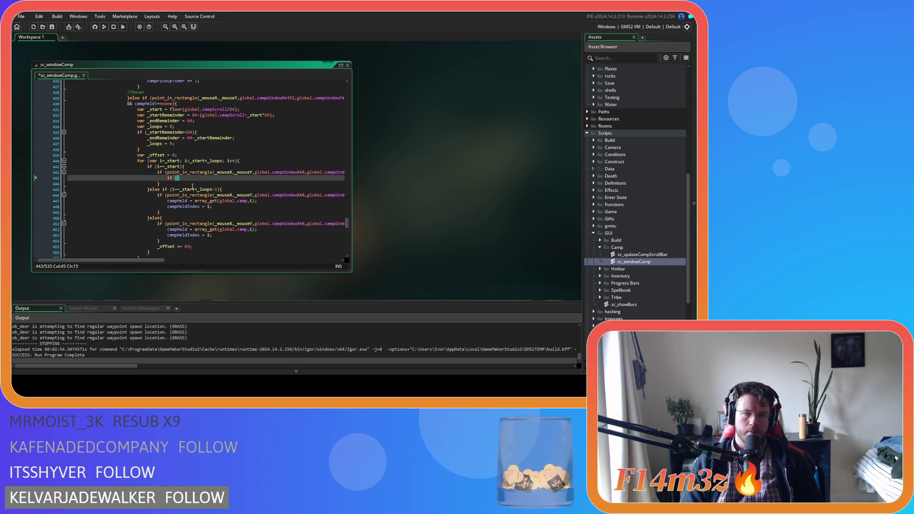
{"action": "type", "text": "array_get"}
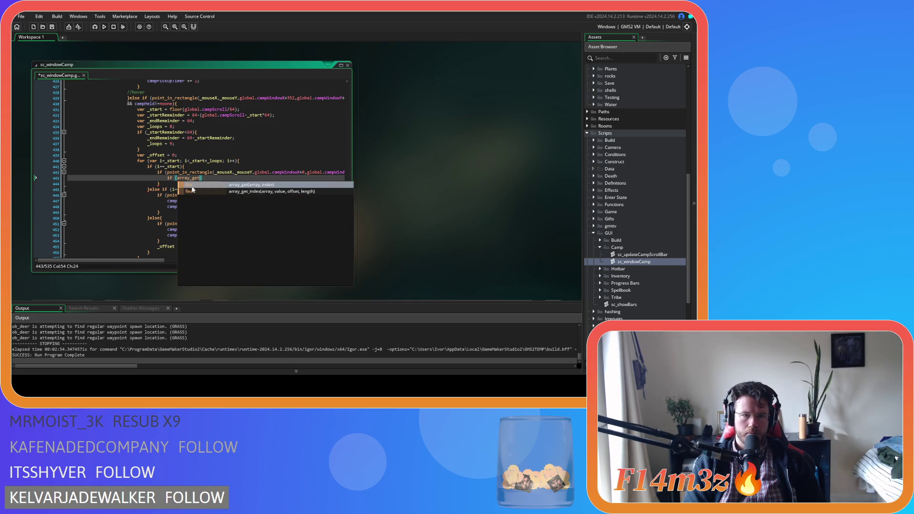
{"action": "type", "text": "(global.cam"}
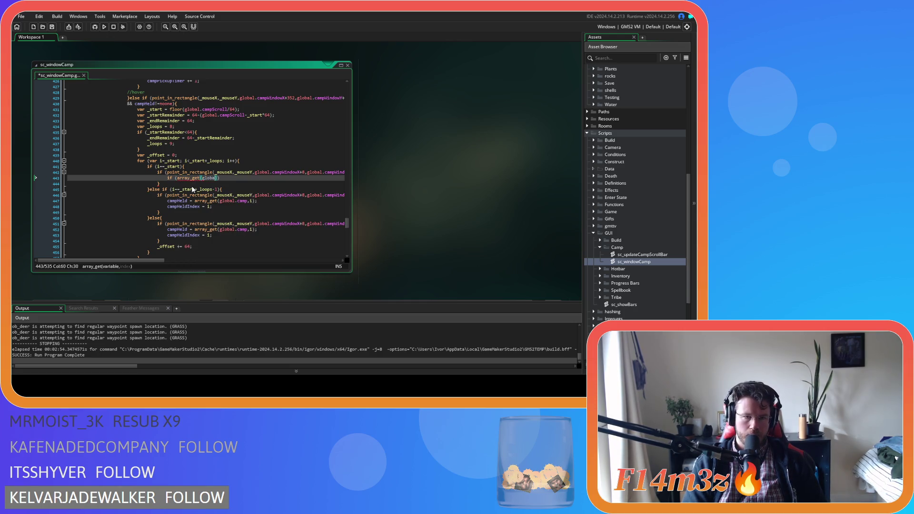
{"action": "type", "text": "p,i)"}
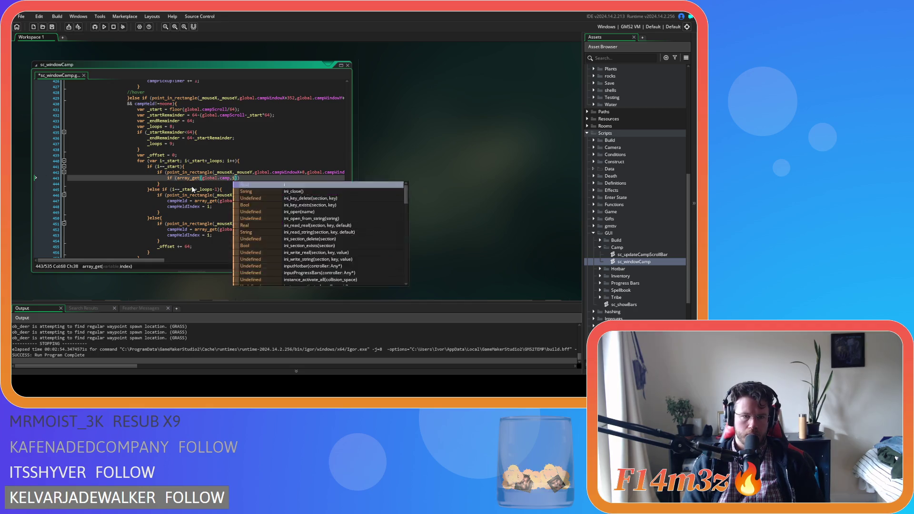
{"action": "type", "text": "!="}
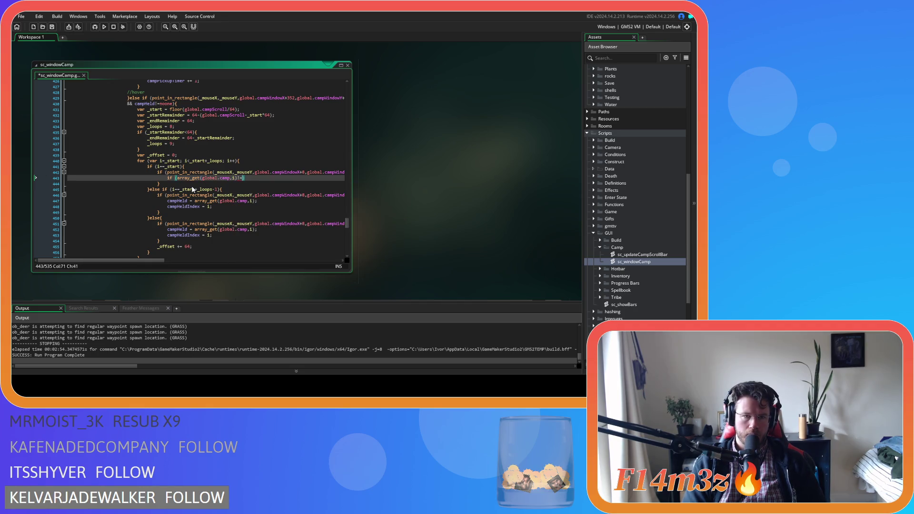
{"action": "type", "text": "0)"}
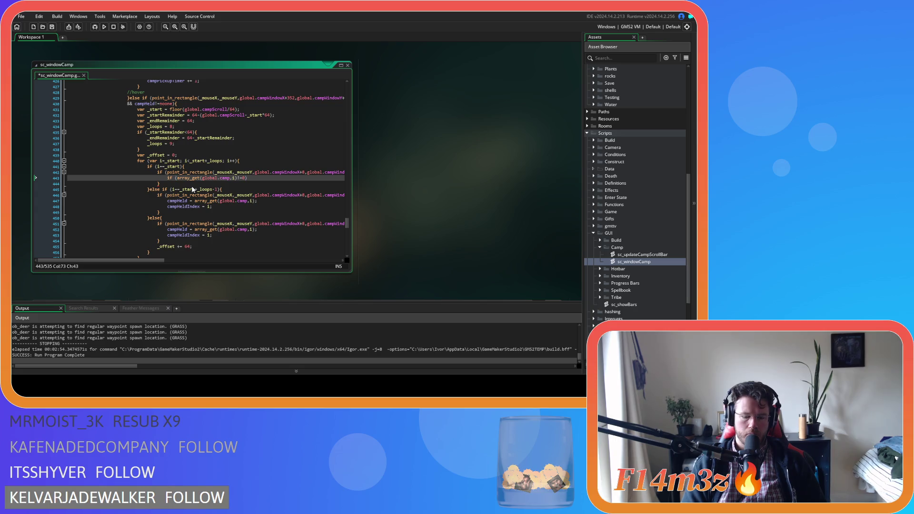
{"action": "type", "text": "{"}
{"action": "key", "text": "Return"}
{"action": "key", "text": "Return"}
{"action": "key", "text": "Up"}
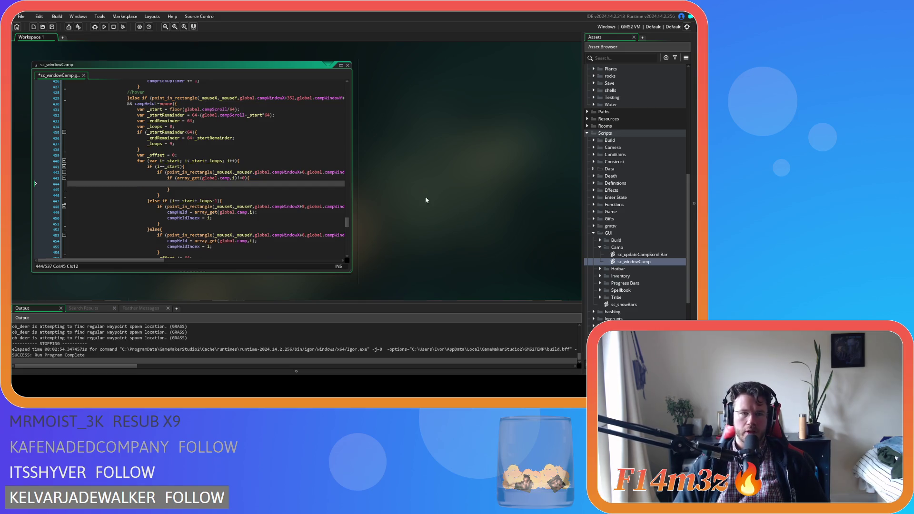
{"action": "scroll", "coordinate": [413, 200], "scroll_direction": "up", "scroll_amount": 3}
{"action": "scroll", "coordinate": [429, 205], "scroll_direction": "down", "scroll_amount": 3}
{"action": "scroll", "coordinate": [500, 227], "scroll_direction": "up", "scroll_amount": 1}
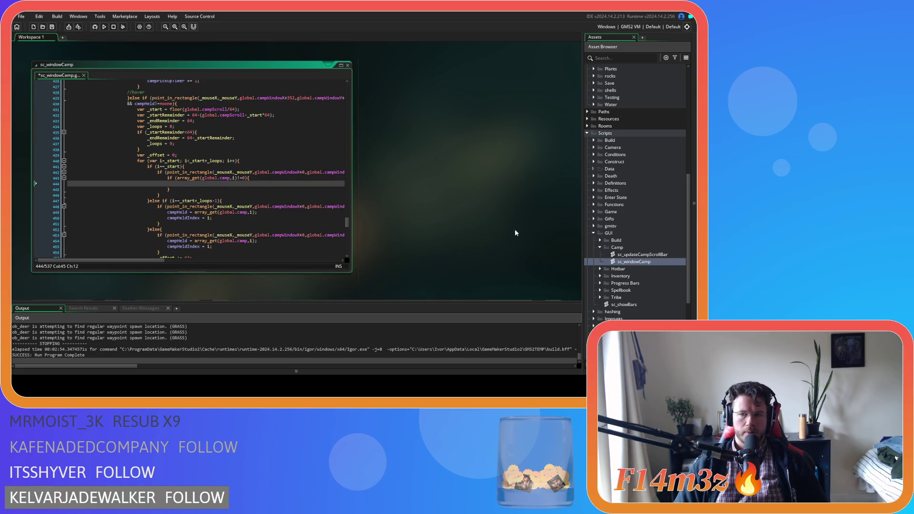
{"action": "scroll", "coordinate": [627, 224], "scroll_direction": "up", "scroll_amount": 10}
{"action": "double_click", "coordinate": [619, 220]}
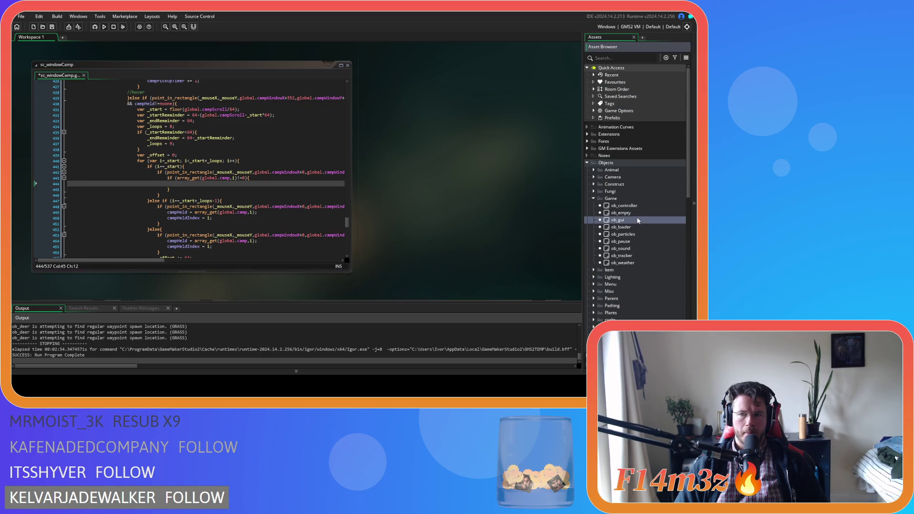
{"action": "left_click", "coordinate": [334, 137]}
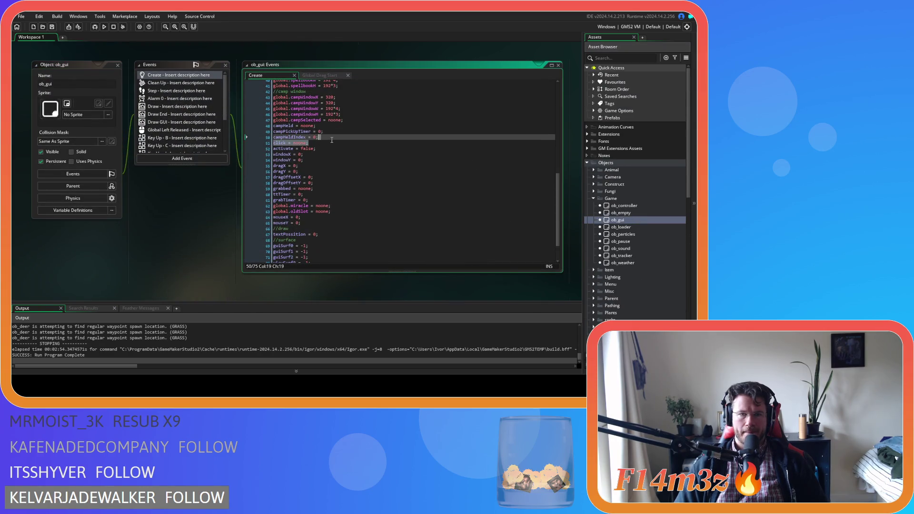
{"action": "key", "text": "Return"}
{"action": "type", "text": "campZeroIndex = "}
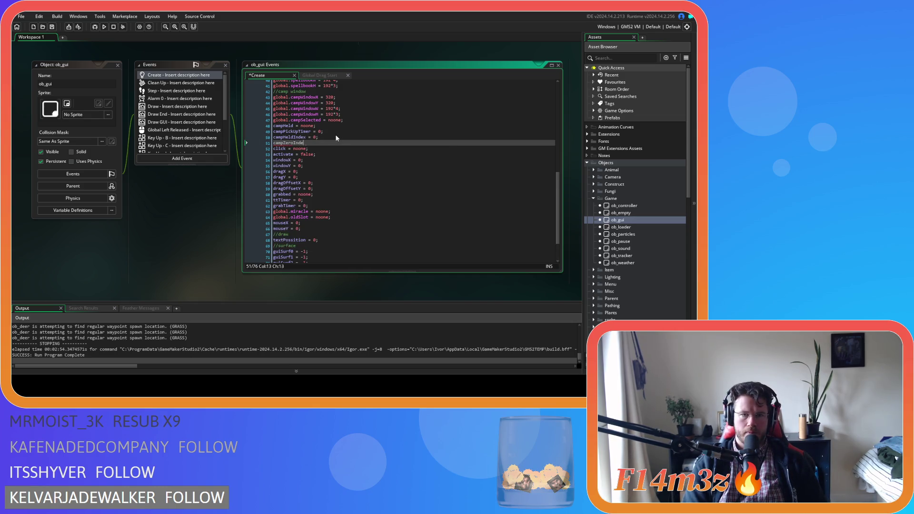
{"action": "type", "text": "-"}
{"action": "key", "text": "ctrl+s"}
{"action": "scroll", "coordinate": [174, 262], "scroll_direction": "up", "scroll_amount": 5}
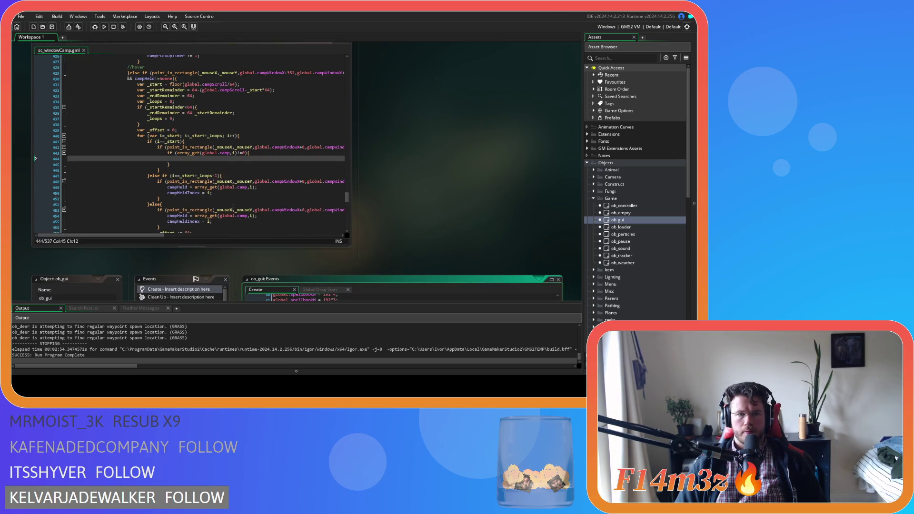
{"action": "scroll", "coordinate": [228, 159], "scroll_direction": "up", "scroll_amount": 10}
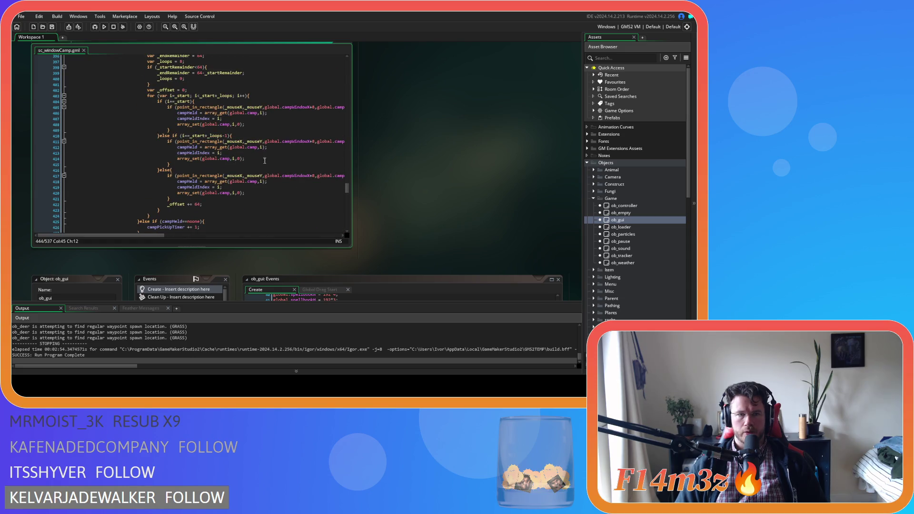
{"action": "left_click", "coordinate": [235, 119]}
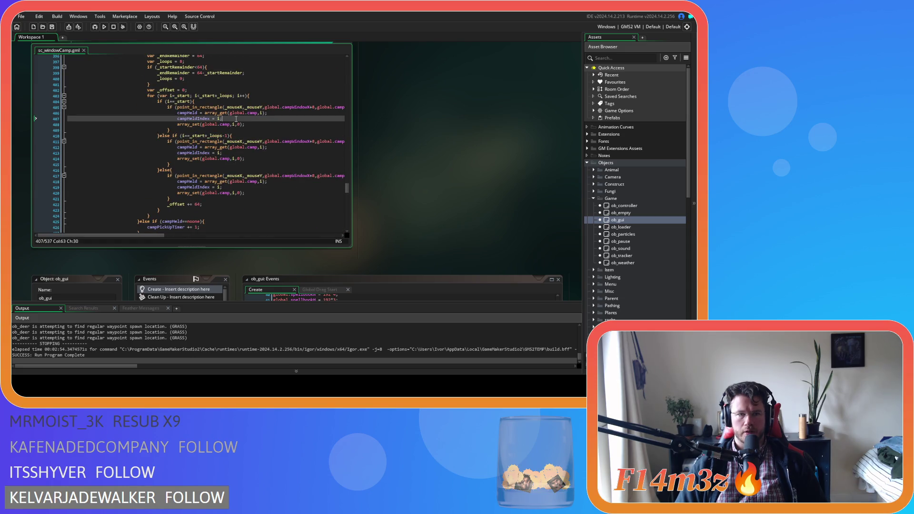
{"action": "key", "text": "ctrl+d"}
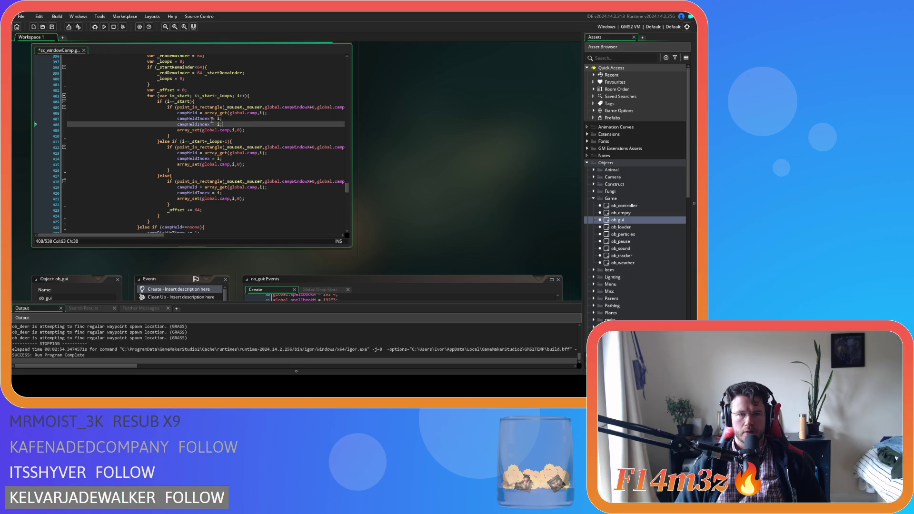
{"action": "left_click_drag", "start_coordinate": [198, 124], "coordinate": [187, 128]}
{"action": "type", "text": "Zero"}
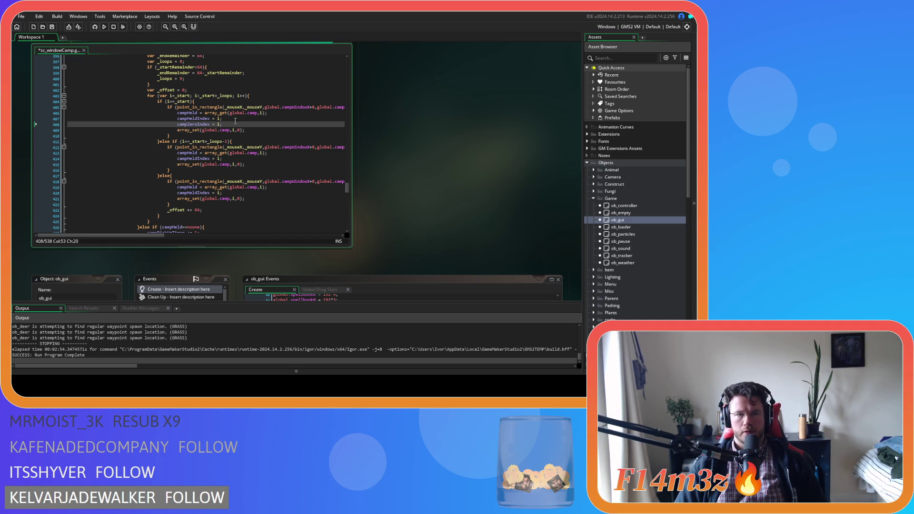
{"action": "left_click_drag", "start_coordinate": [235, 125], "coordinate": [177, 125]}
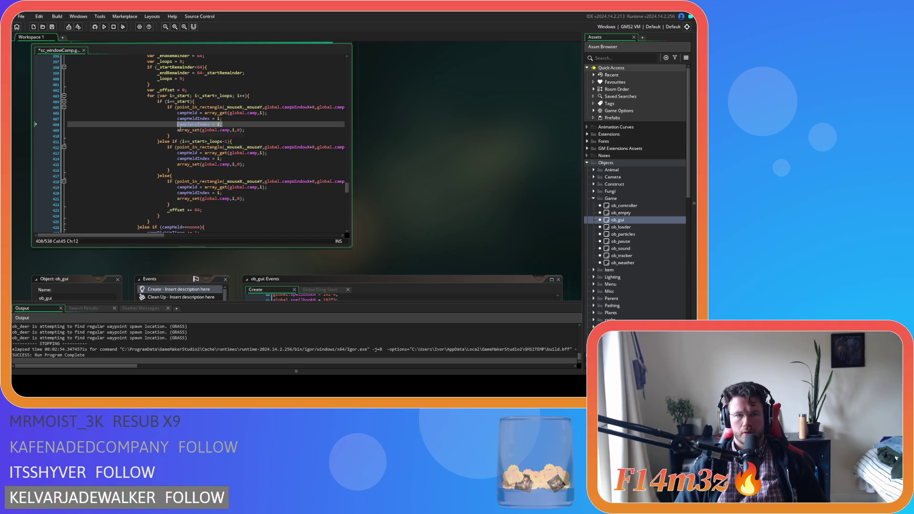
{"action": "key", "text": "ctrl+c"}
{"action": "left_click", "coordinate": [242, 160]}
{"action": "key", "text": "Return"}
{"action": "key", "text": "ctrl+v"}
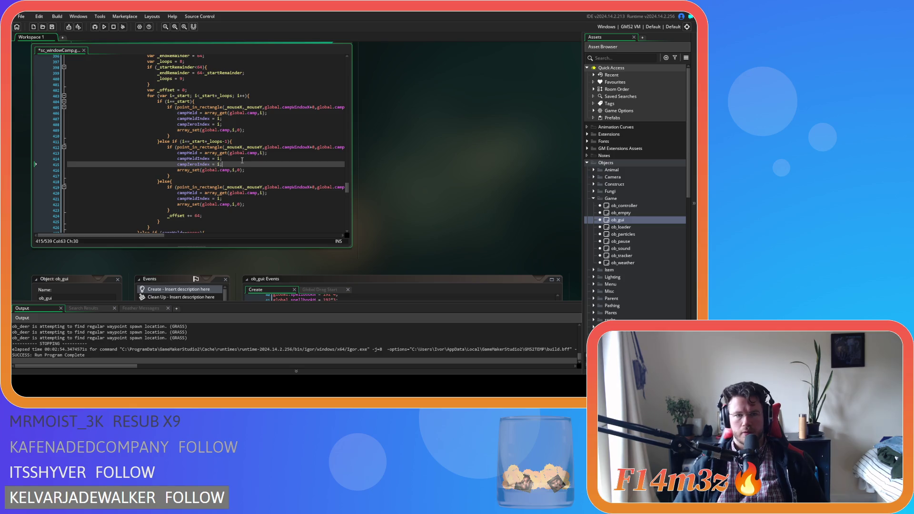
{"action": "left_click", "coordinate": [245, 198]}
{"action": "key", "text": "Return"}
{"action": "key", "text": "ctrl+v"}
{"action": "key", "text": "ctrl+s"}
{"action": "scroll", "coordinate": [261, 202], "scroll_direction": "down", "scroll_amount": 10}
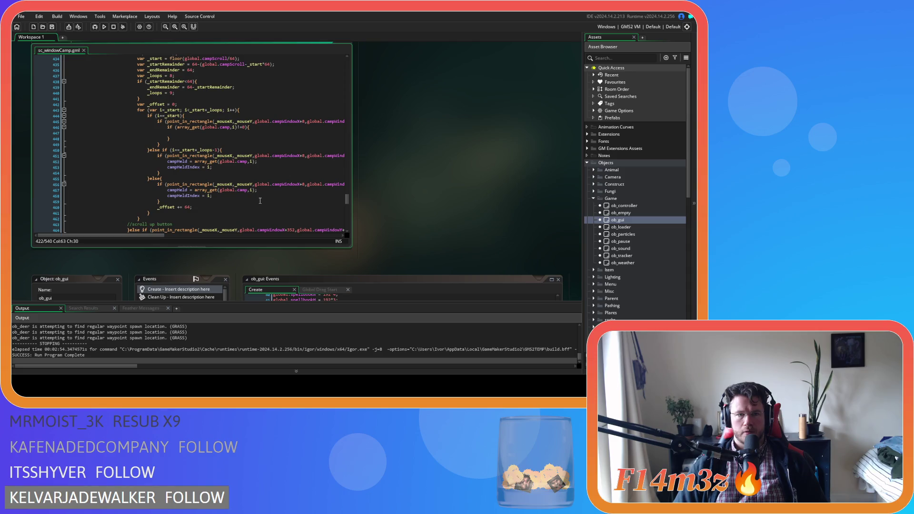
Add array_delete(global.camp,campZeroIndex,1); on the empty line in the non-empty slot check
{"action": "left_click", "coordinate": [237, 168]}
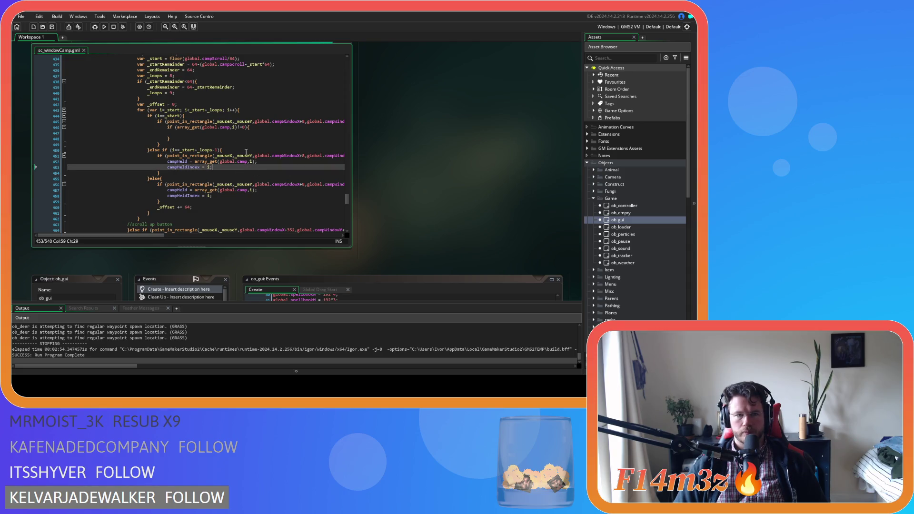
{"action": "left_click", "coordinate": [212, 138]}
{"action": "left_click", "coordinate": [267, 133]}
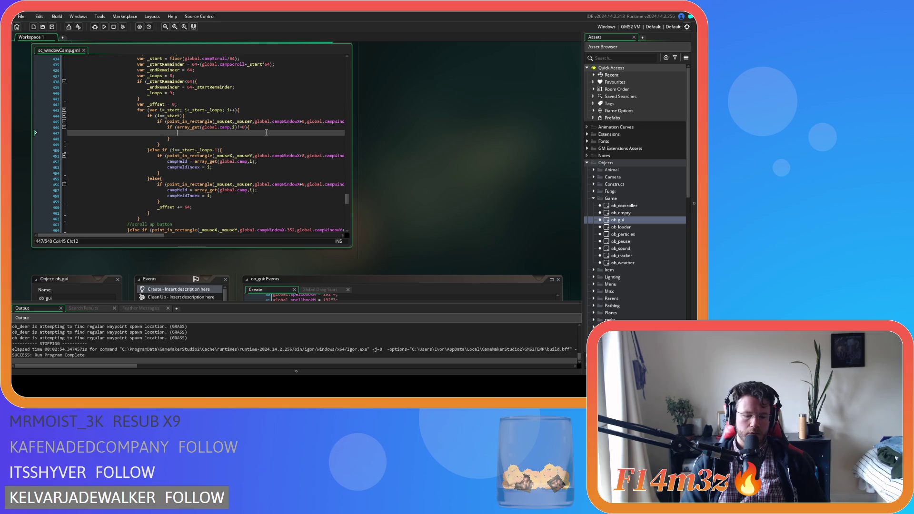
{"action": "type", "text": "array_dele"}
{"action": "key", "text": "Return"}
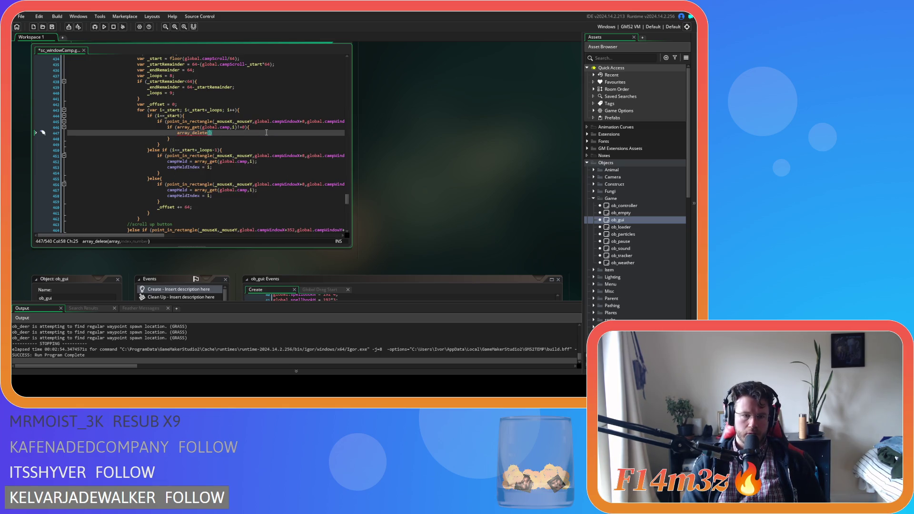
{"action": "type", "text": "global.camp"}
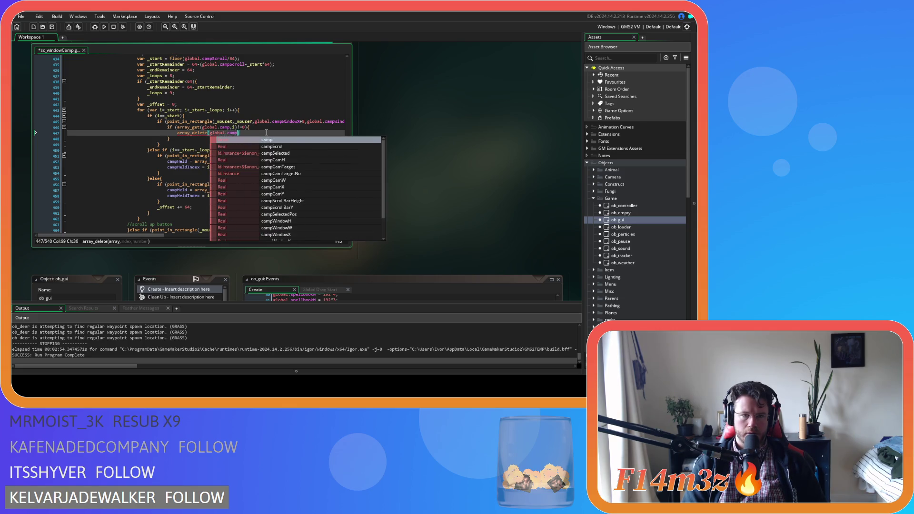
{"action": "type", "text": ","}
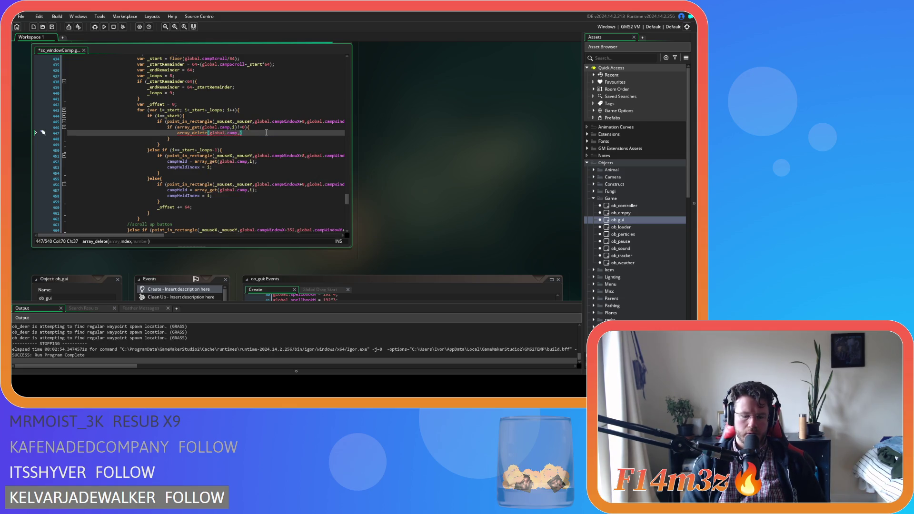
{"action": "type", "text": "campZero"}
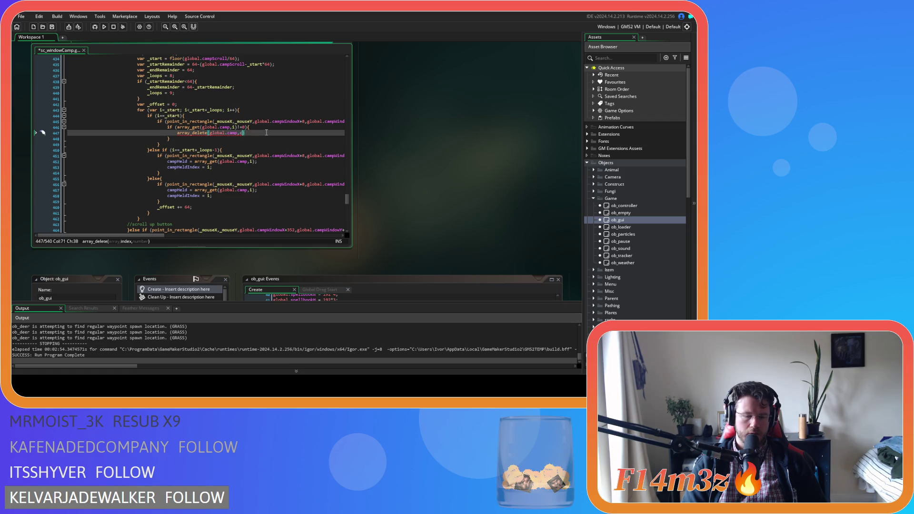
{"action": "key", "text": "Return"}
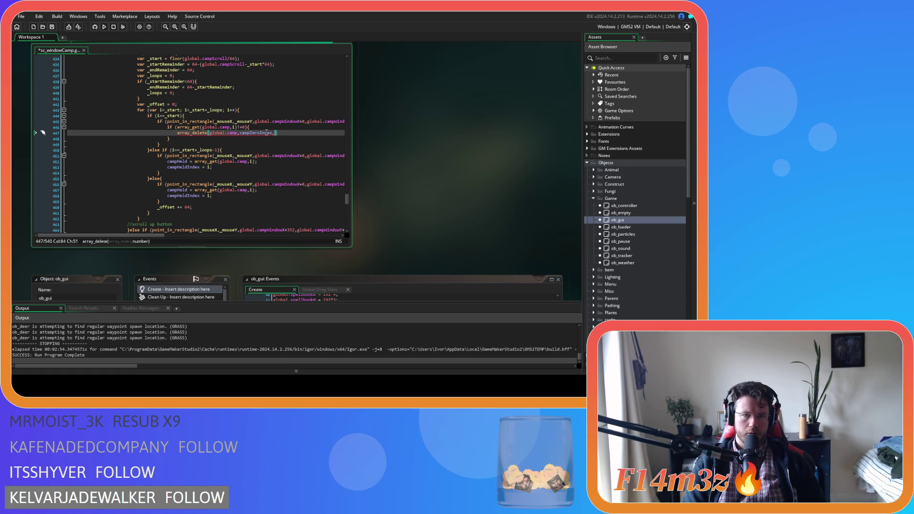
{"action": "type", "text": ",1);"}
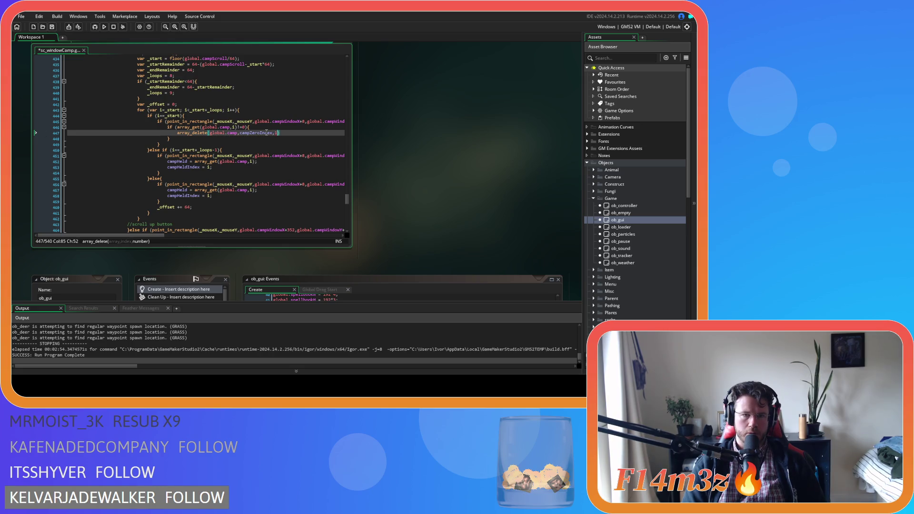
Save the script and begin an array_insert(global.camp,i, call on the next line
{"action": "key", "text": "ctrl+s"}
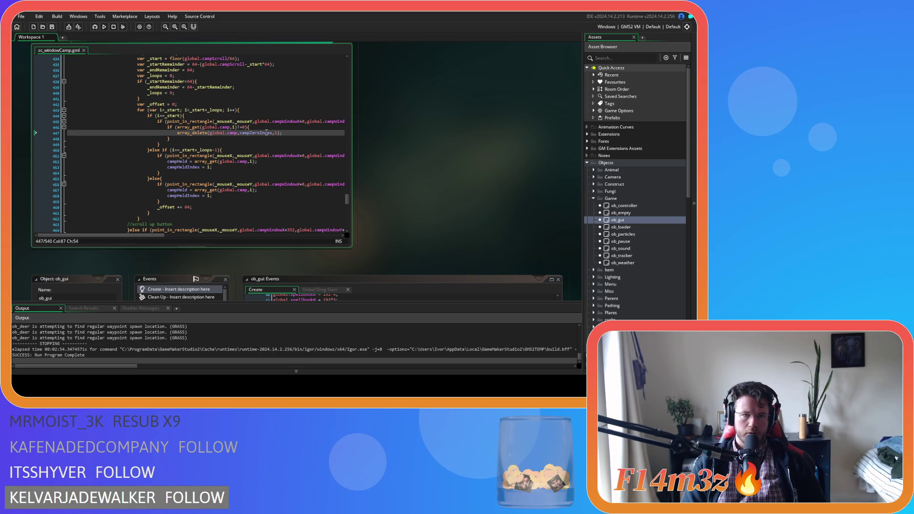
{"action": "key", "text": "Return"}
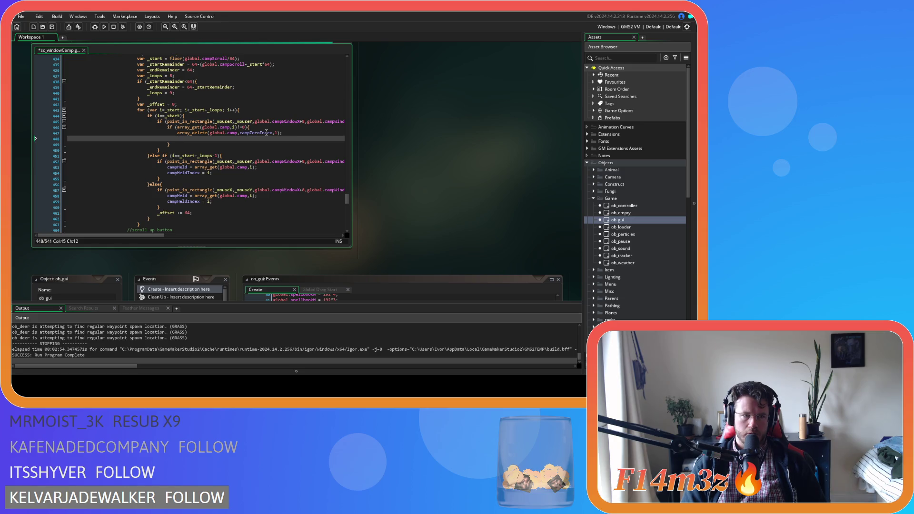
{"action": "type", "text": "array_i"}
{"action": "type", "text": "nn"}
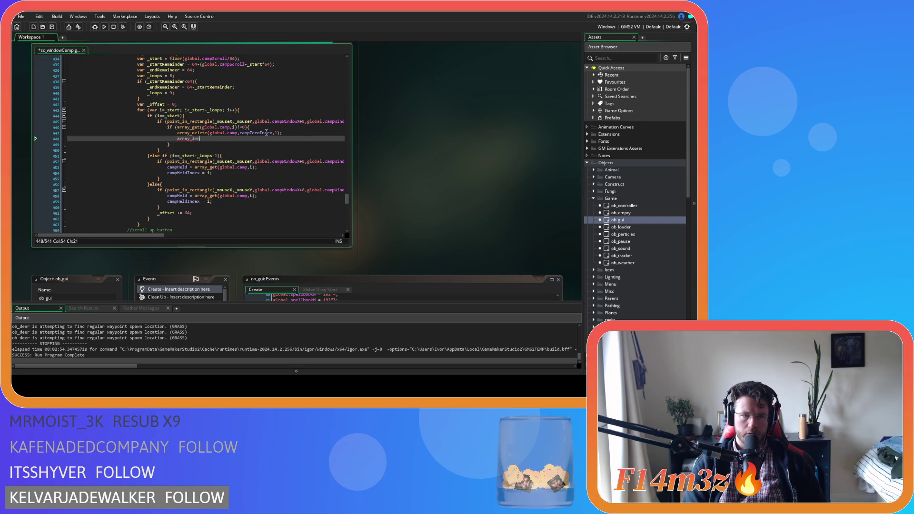
{"action": "type", "text": "sert"}
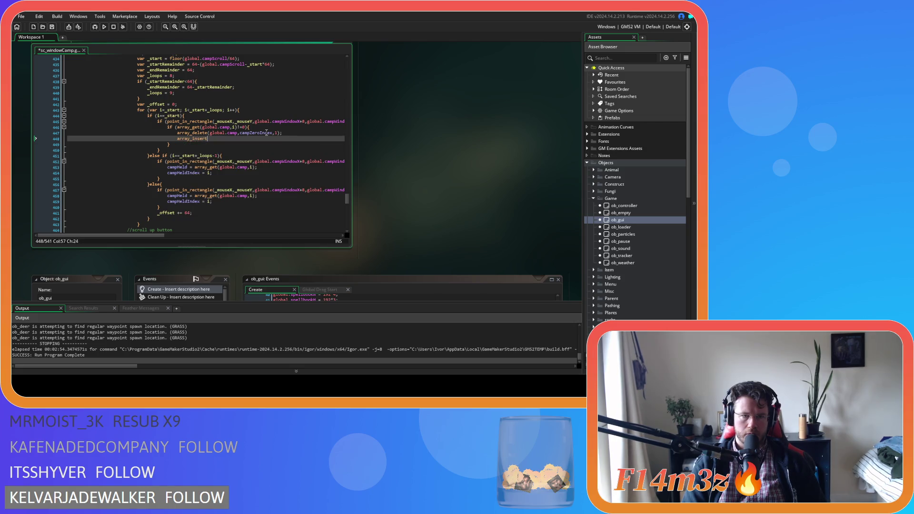
{"action": "type", "text": "(global."}
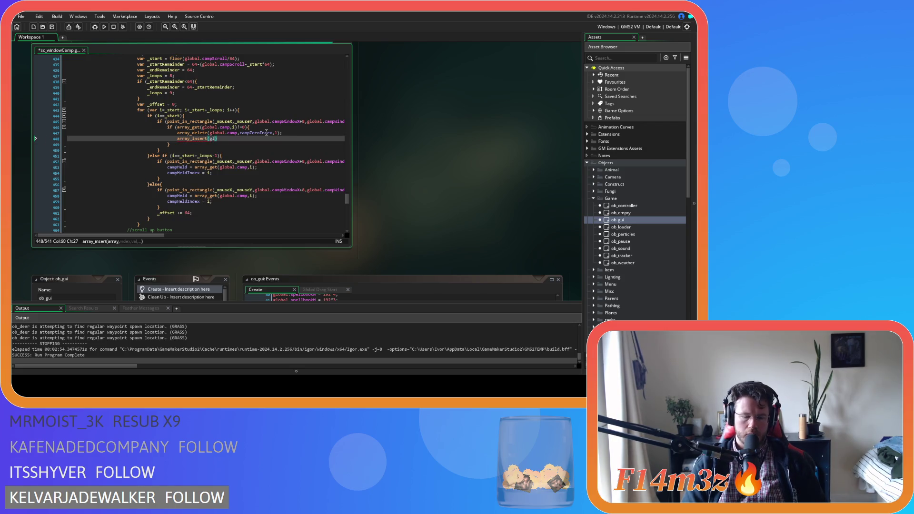
{"action": "type", "text": "camp,"}
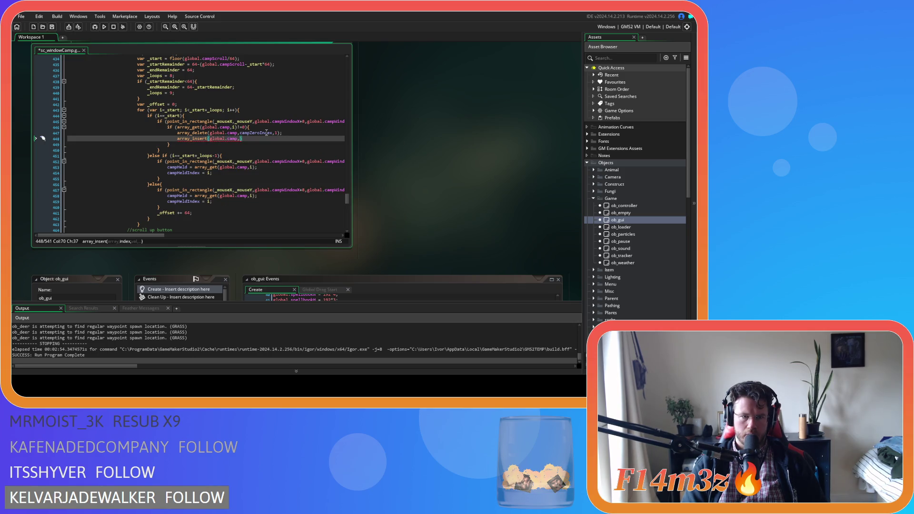
{"action": "type", "text": "i,0"}
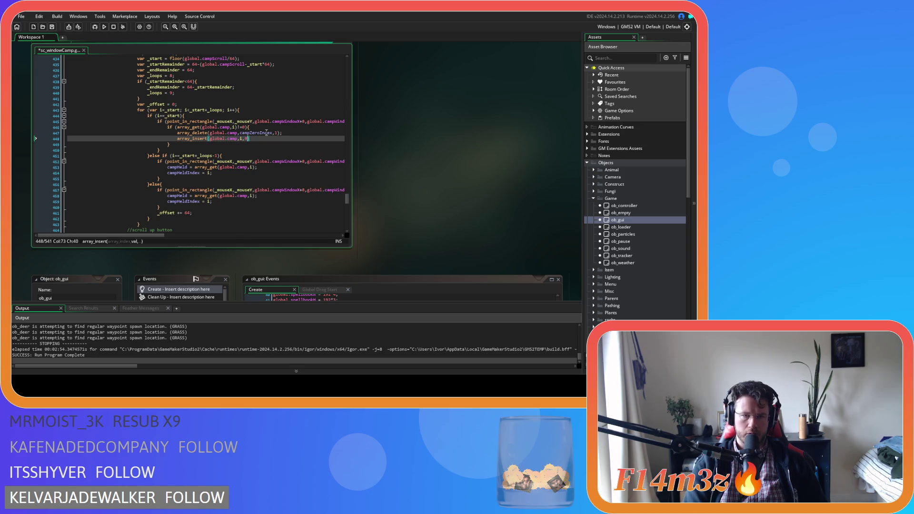
Finish the array_insert(global.camp,i,0) call below the array_delete line
{"action": "key", "text": "Insert"}
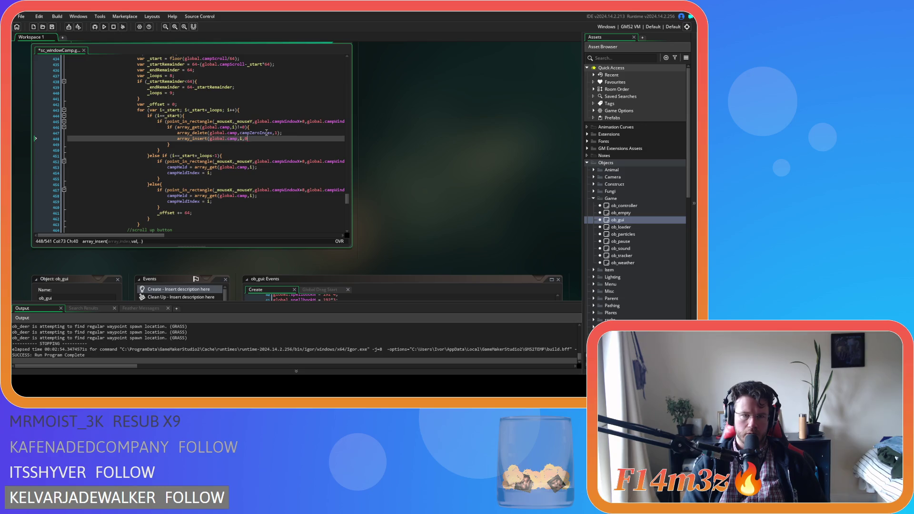
{"action": "type", "text": ")"}
{"action": "key", "text": "Return"}
{"action": "left_click", "coordinate": [273, 138]}
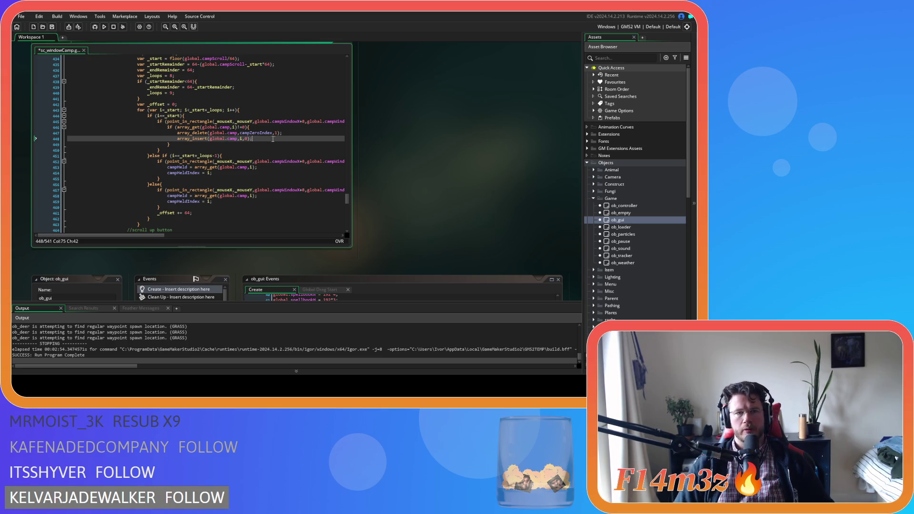
{"action": "left_click_drag", "start_coordinate": [288, 132], "coordinate": [236, 135]}
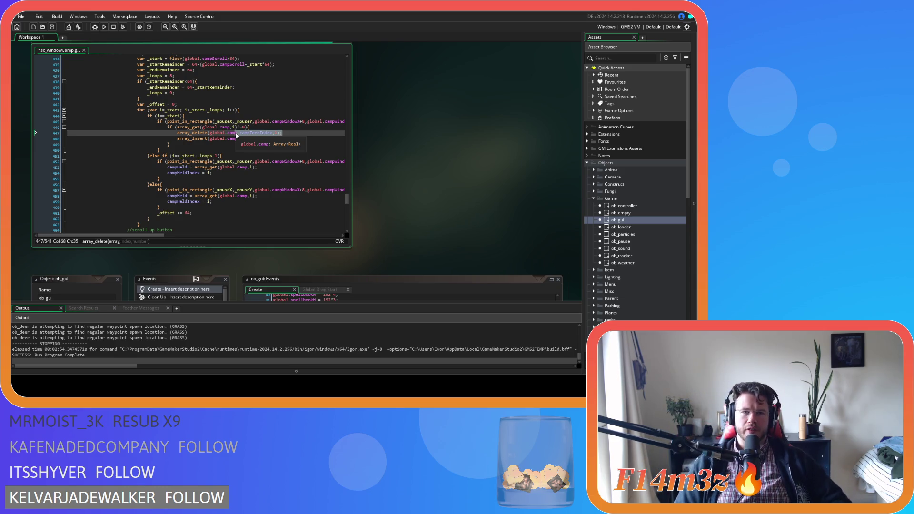
Remove the campZeroIndex declaration from ob_gui's Create event, then return to sc_windowCamp
{"action": "left_click", "coordinate": [617, 222]}
{"action": "double_click", "coordinate": [618, 222]}
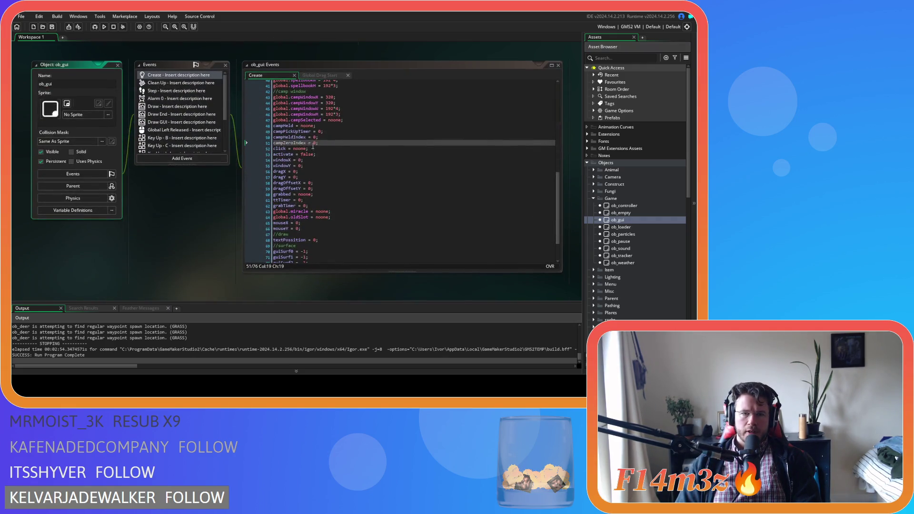
{"action": "key", "text": "ctrl+x"}
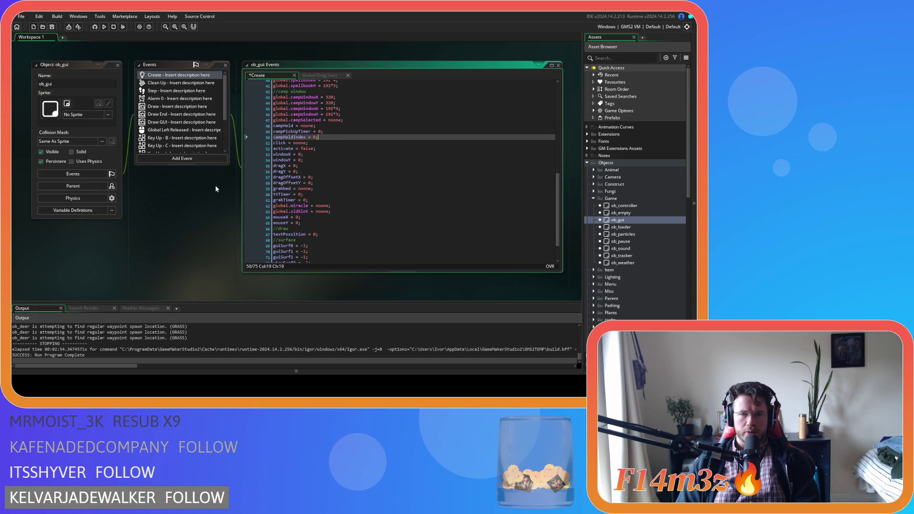
{"action": "scroll", "coordinate": [215, 185], "scroll_direction": "up", "scroll_amount": 5}
{"action": "left_click", "coordinate": [284, 139]}
{"action": "left_click_drag", "start_coordinate": [282, 133], "coordinate": [175, 136]}
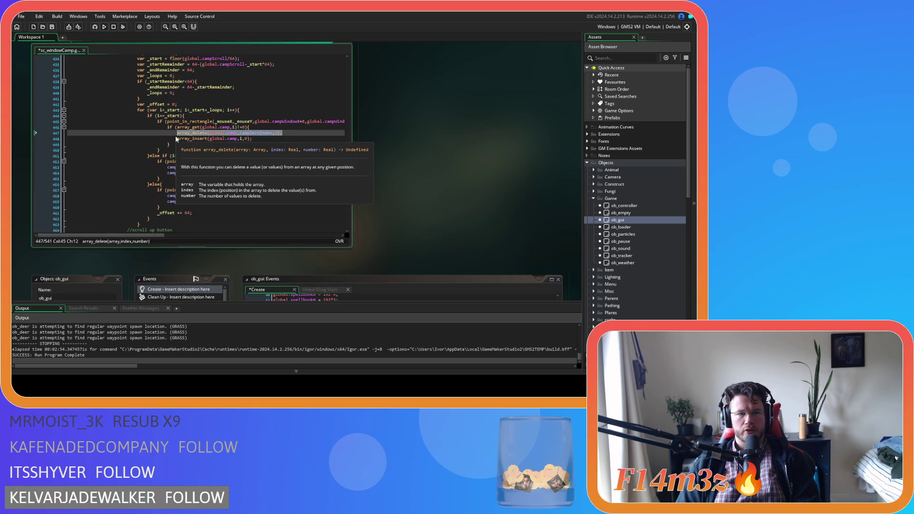
Replace campZeroIndex in the array_delete call with array_get_index(global.camp,0)
{"action": "left_click_drag", "start_coordinate": [283, 134], "coordinate": [196, 135]}
{"action": "left_click", "coordinate": [256, 136]}
{"action": "double_click", "coordinate": [251, 133]}
{"action": "type", "text": "array"}
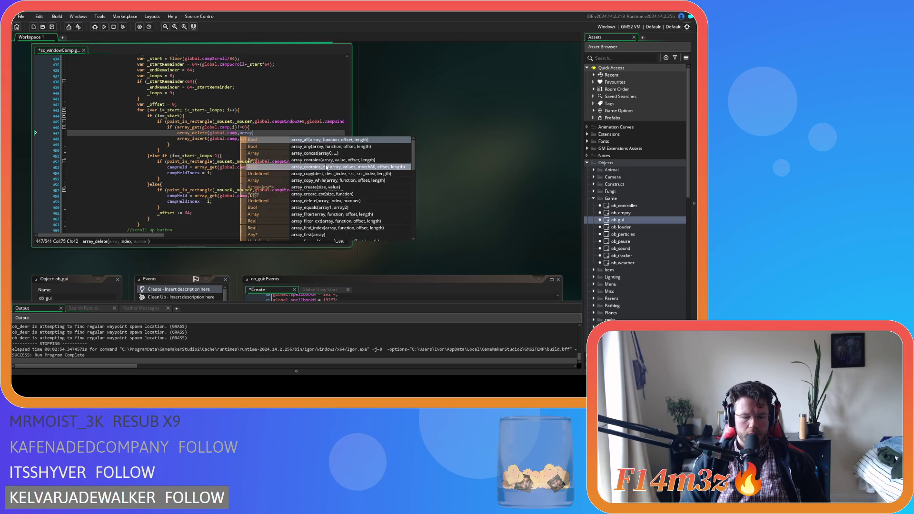
{"action": "type", "text": "_get_index(globa"}
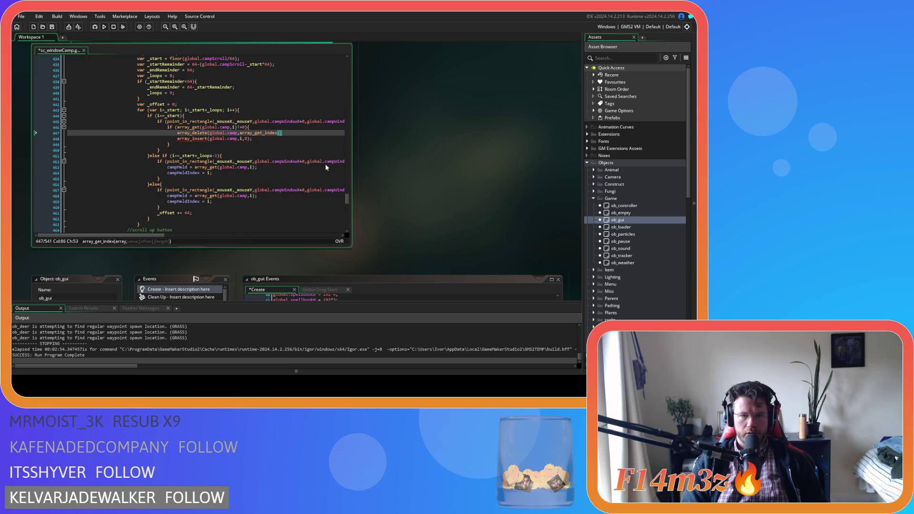
{"action": "type", "text": "l.camp,"}
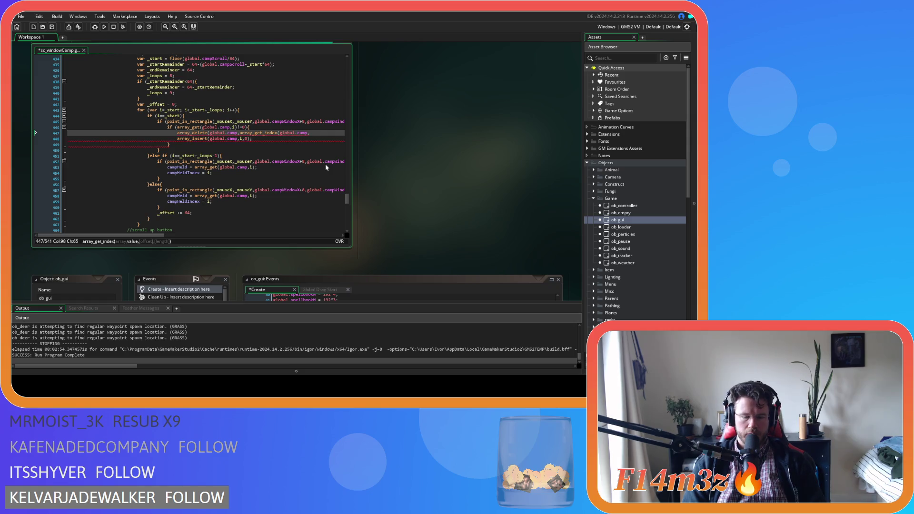
{"action": "type", "text": "0)"}
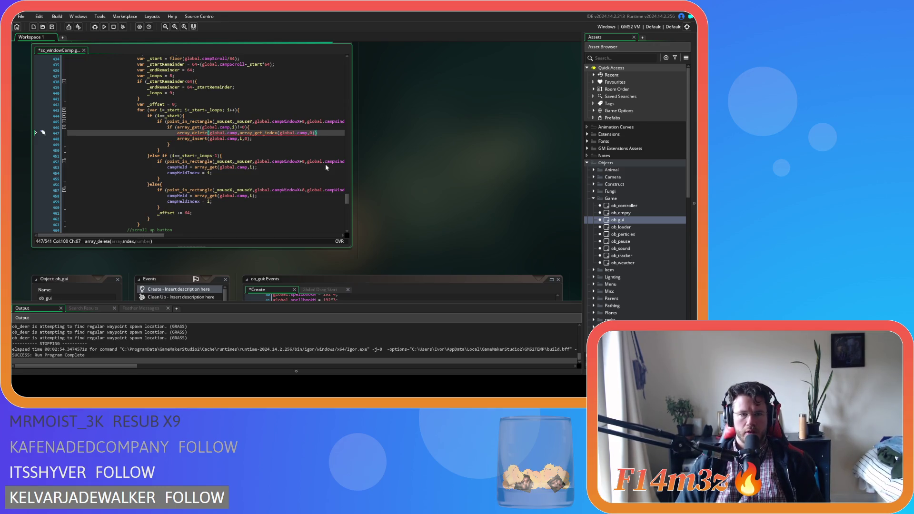
Fix the brackets so the call ends ,1) after the lookup, and save
{"action": "left_click", "coordinate": [329, 133]}
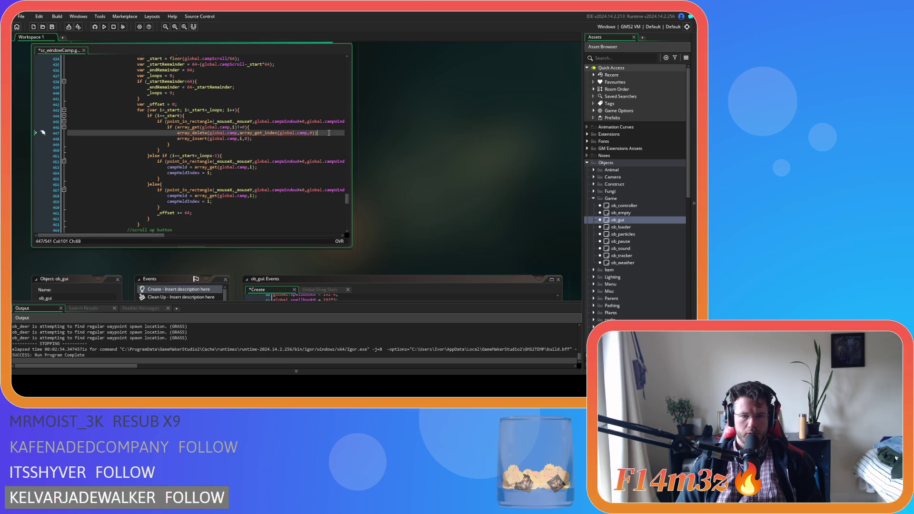
{"action": "key", "text": "Left"}
{"action": "key", "text": "Left"}
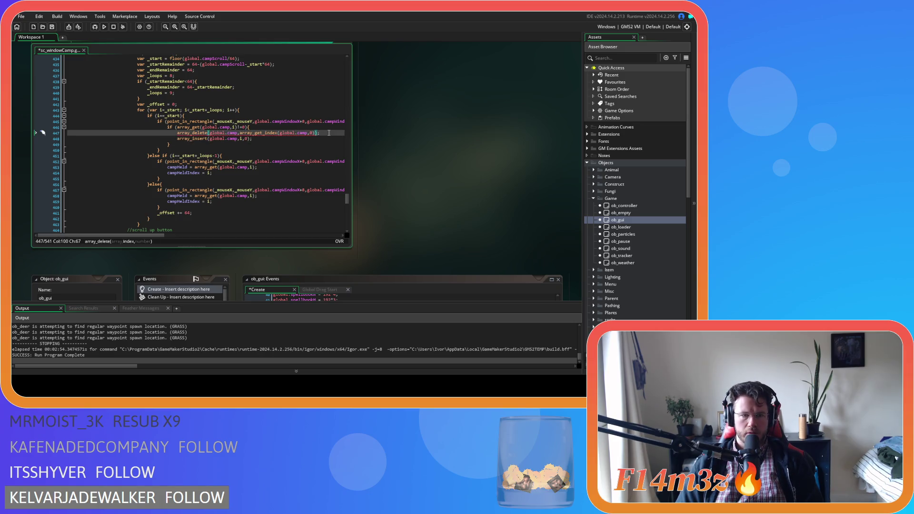
{"action": "type", "text": ","}
{"action": "key", "text": "BackSpace"}
{"action": "key", "text": "Left"}
{"action": "key", "text": "Right"}
{"action": "type", "text": ",1)"}
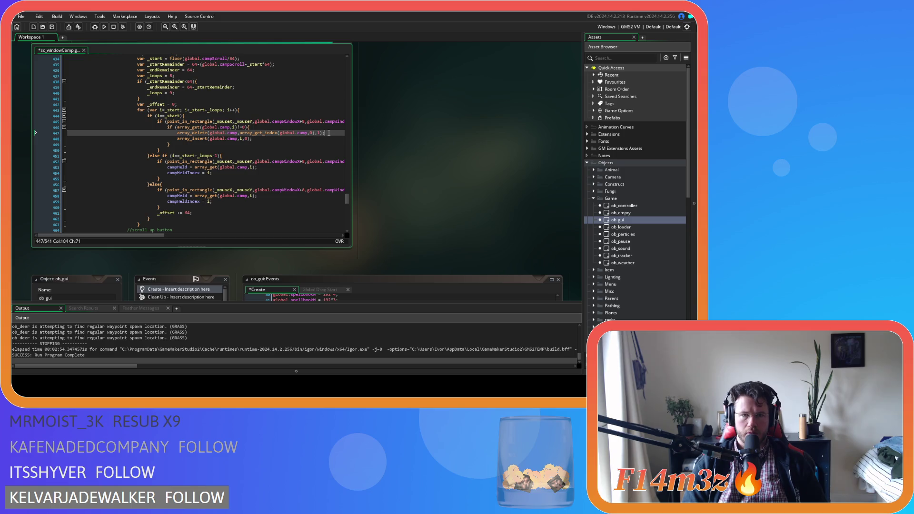
{"action": "key", "text": "Left"}
{"action": "key", "text": "ctrl+s"}
{"action": "left_click", "coordinate": [282, 140]}
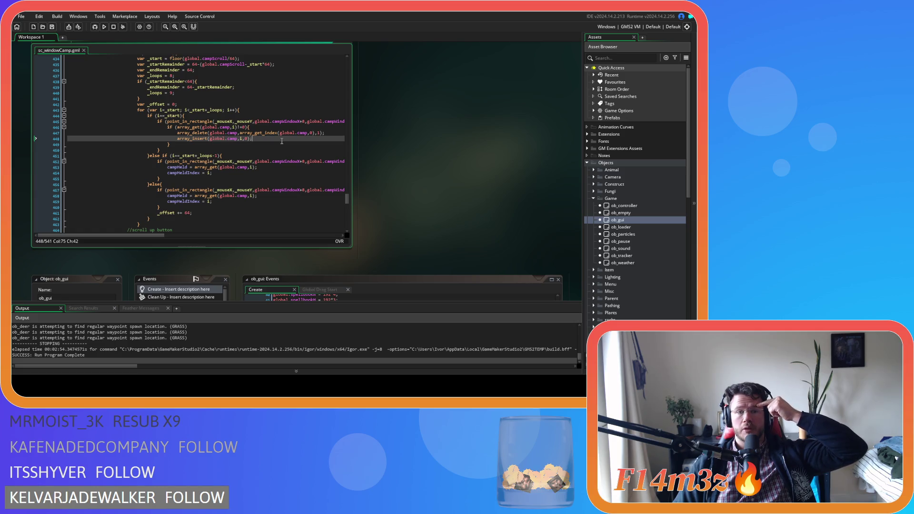
{"action": "mouse_move", "coordinate": [347, 202]}
{"action": "left_mouse_down"}
{"action": "mouse_move", "coordinate": [339, 63]}
{"action": "mouse_move", "coordinate": [334, 107]}
{"action": "left_mouse_up"}
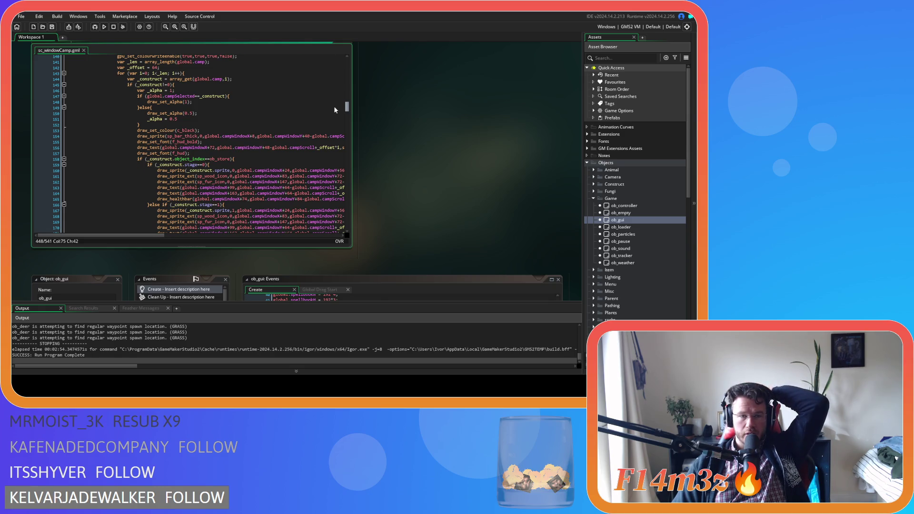
{"action": "scroll", "coordinate": [333, 106], "scroll_direction": "up", "scroll_amount": 3}
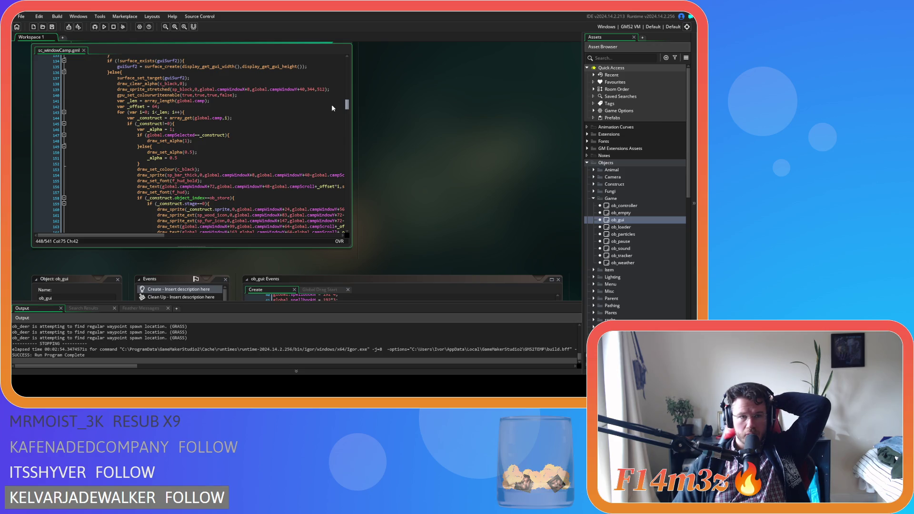
{"action": "scroll", "coordinate": [332, 108], "scroll_direction": "down", "scroll_amount": 20}
{"action": "scroll", "coordinate": [330, 158], "scroll_direction": "up", "scroll_amount": 3}
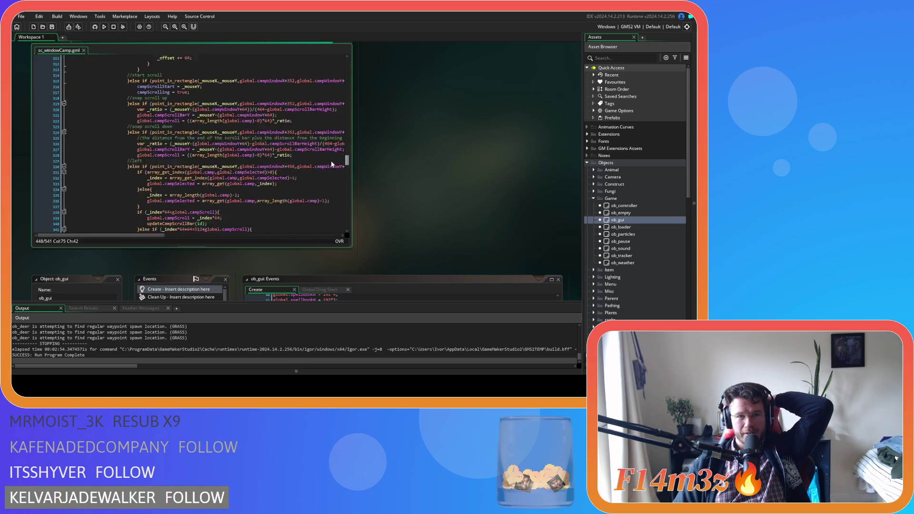
{"action": "scroll", "coordinate": [328, 156], "scroll_direction": "down", "scroll_amount": 12}
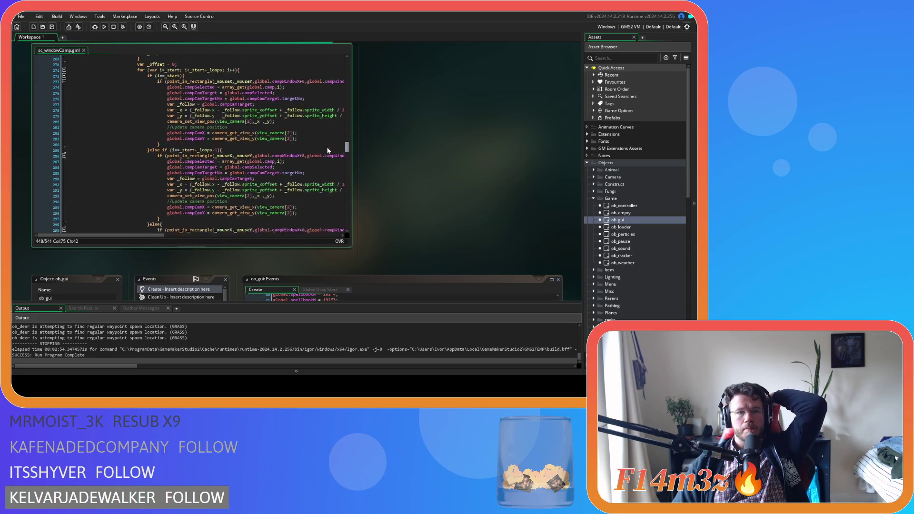
{"action": "scroll", "coordinate": [329, 181], "scroll_direction": "down", "scroll_amount": 8}
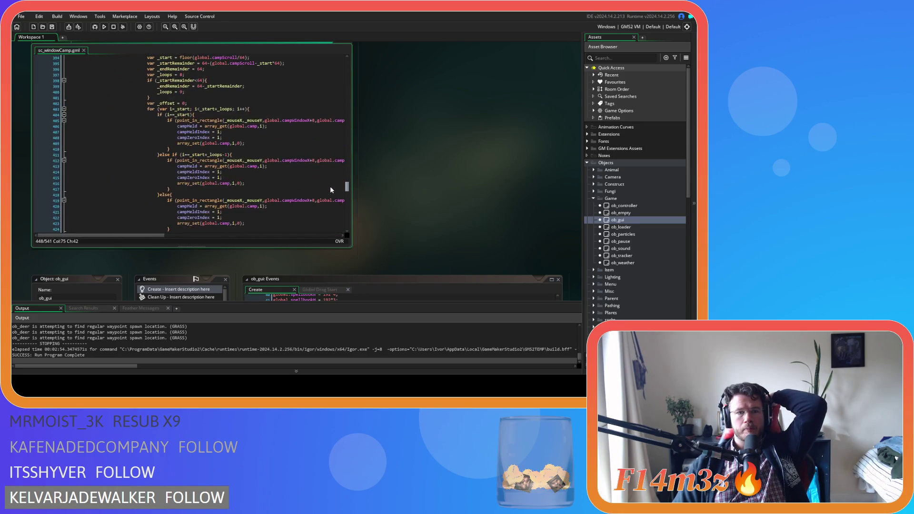
{"action": "scroll", "coordinate": [333, 188], "scroll_direction": "down", "scroll_amount": 18}
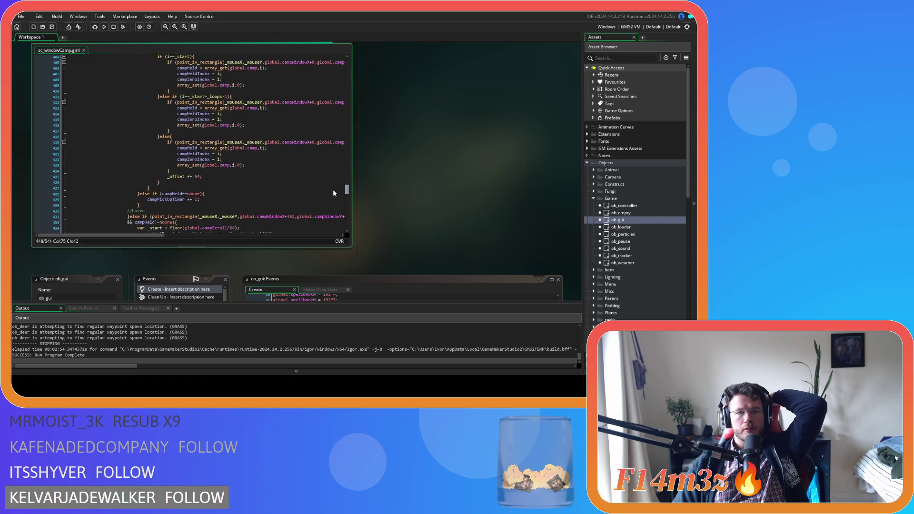
{"action": "scroll", "coordinate": [334, 203], "scroll_direction": "up", "scroll_amount": 2}
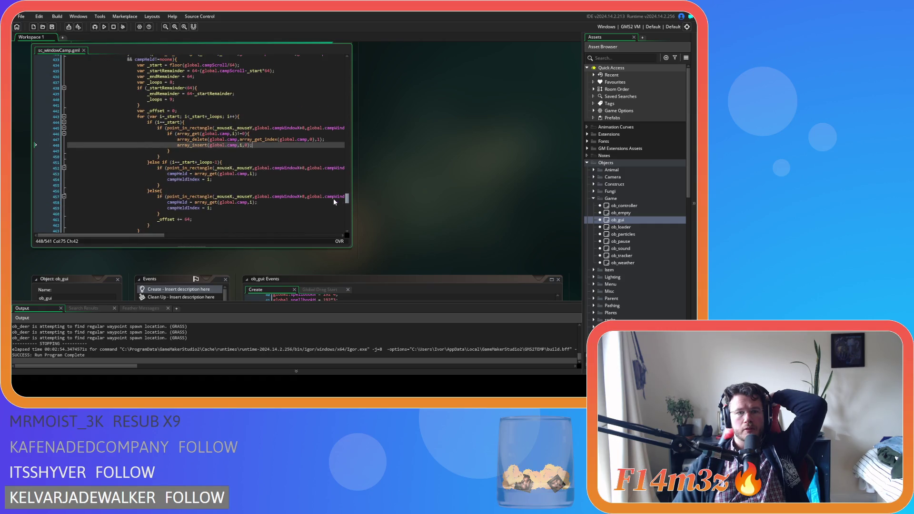
{"action": "scroll", "coordinate": [334, 200], "scroll_direction": "down", "scroll_amount": 1}
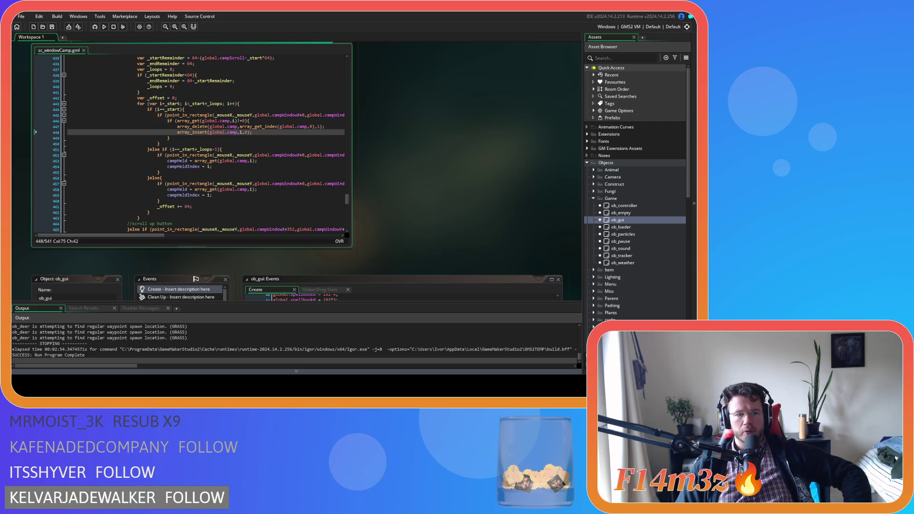
{"action": "left_click", "coordinate": [334, 125]}
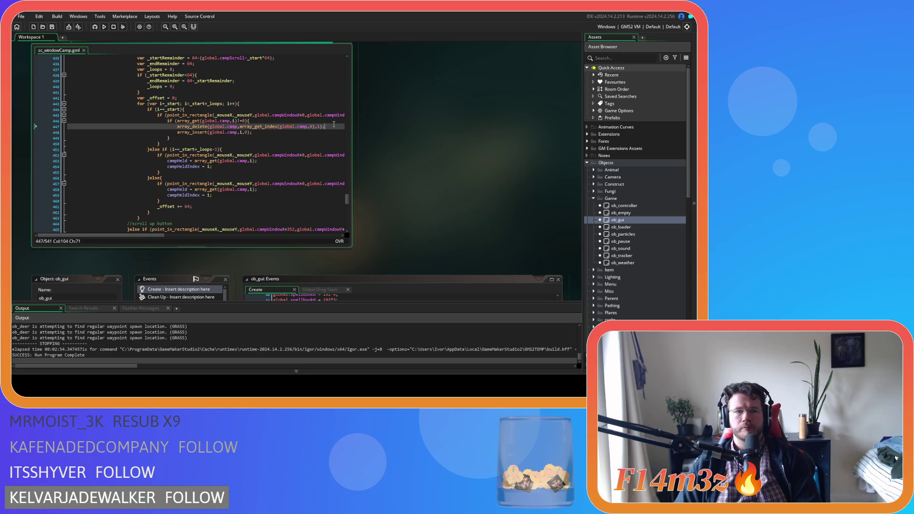
Add an empty if () after array_delete and a _zeroIndex = array_get_index line above it
{"action": "key", "text": "Return"}
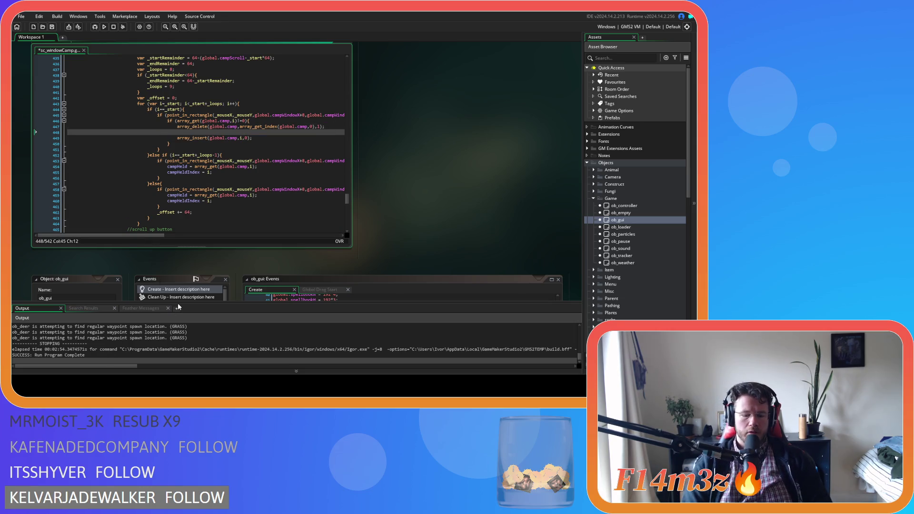
{"action": "type", "text": "if()"}
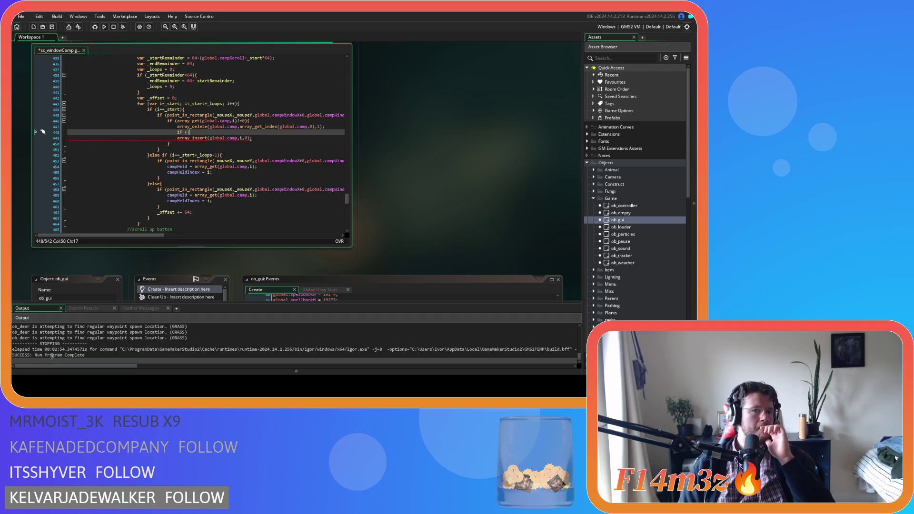
{"action": "left_click", "coordinate": [289, 122]}
{"action": "key", "text": "Return"}
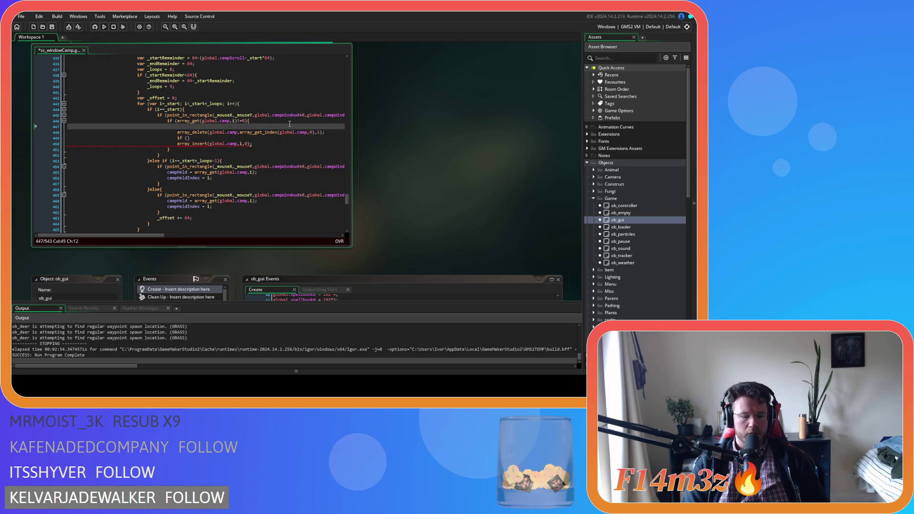
{"action": "type", "text": "ar _c"}
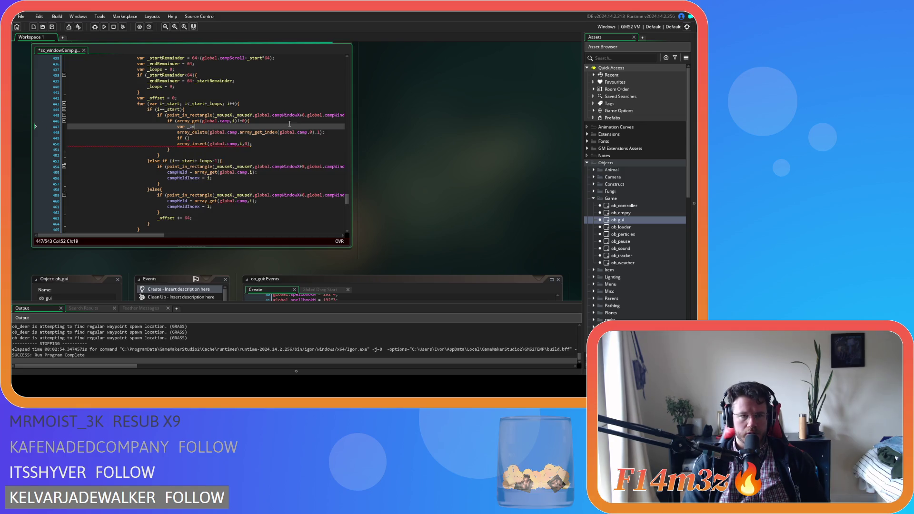
{"action": "type", "text": "roIndex = "}
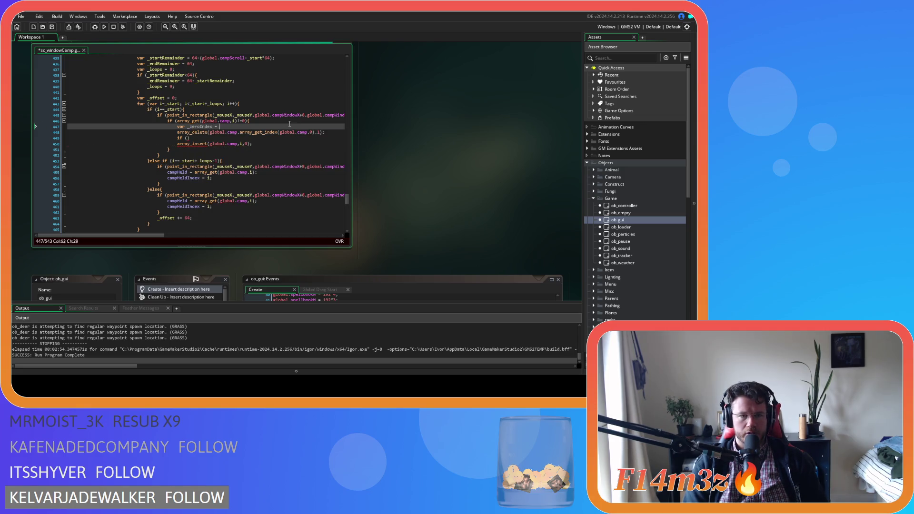
{"action": "type", "text": "array"}
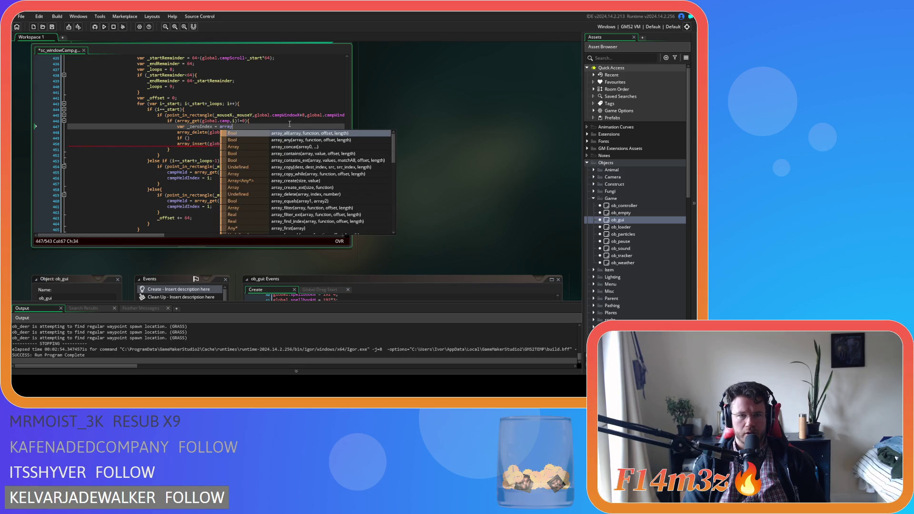
{"action": "type", "text": "_get_i"}
{"action": "key", "text": "Return"}
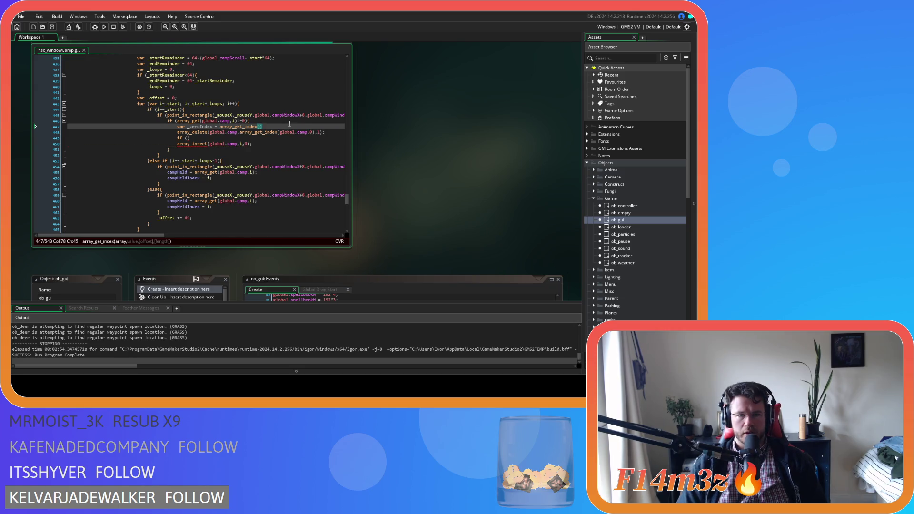
Move the global.camp,0 lookup out of array_delete into the _zeroIndex assignment
{"action": "left_click_drag", "start_coordinate": [315, 133], "coordinate": [242, 133]}
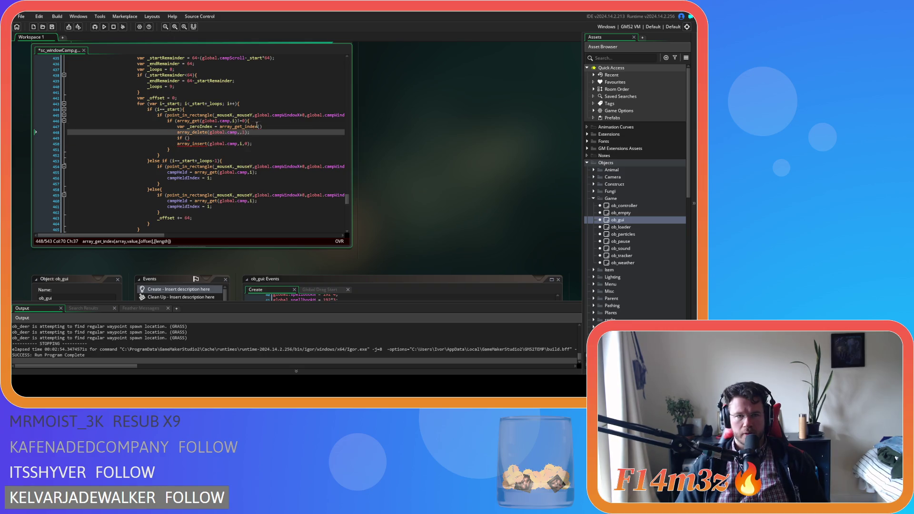
{"action": "key", "text": "ctrl+x"}
{"action": "left_click", "coordinate": [254, 127]}
{"action": "key", "text": "ctrl+v"}
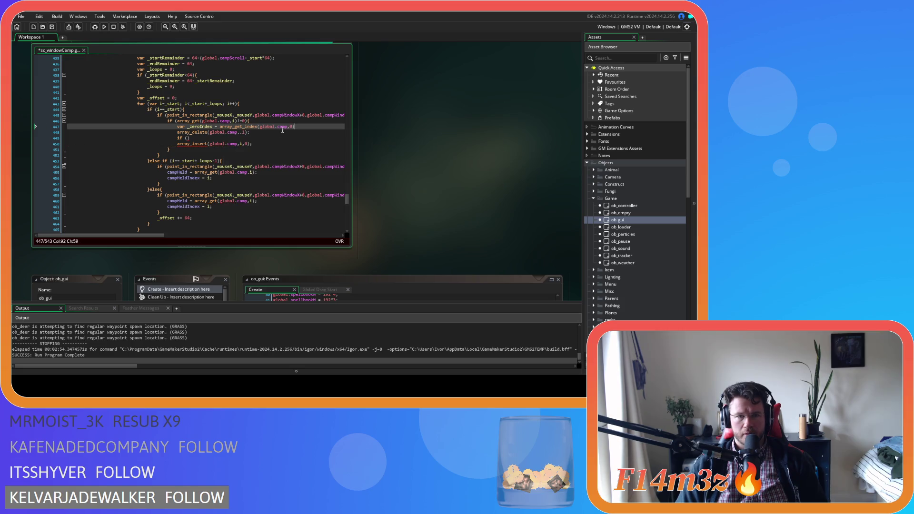
{"action": "type", "text": ";"}
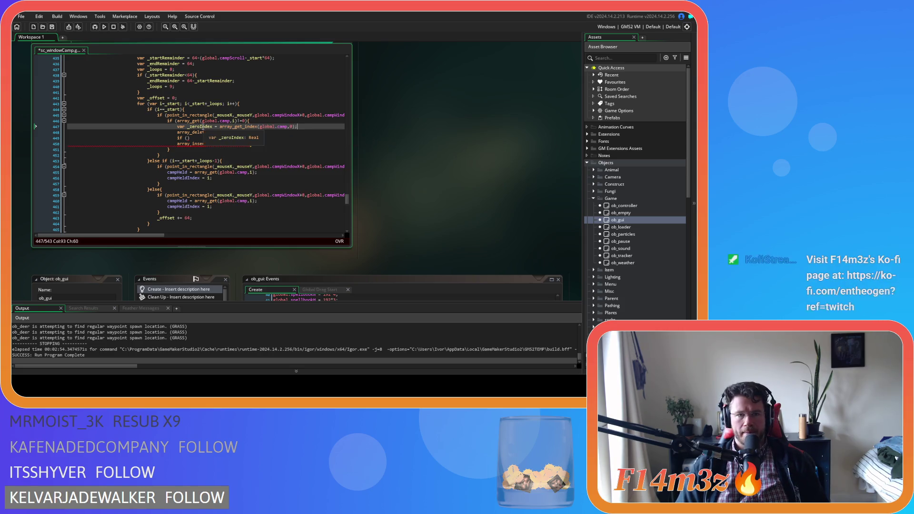
{"action": "double_click", "coordinate": [202, 127]}
{"action": "key", "text": "BackSpace"}
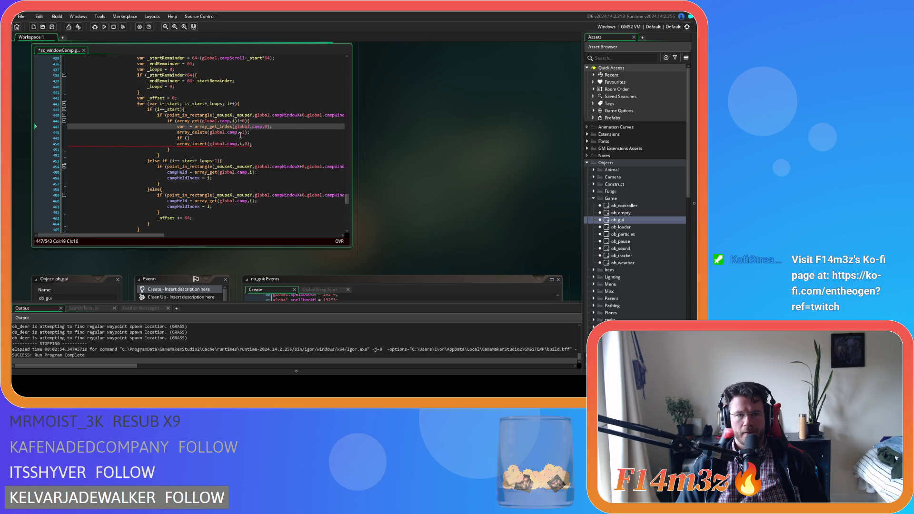
{"action": "key", "text": "ctrl+z"}
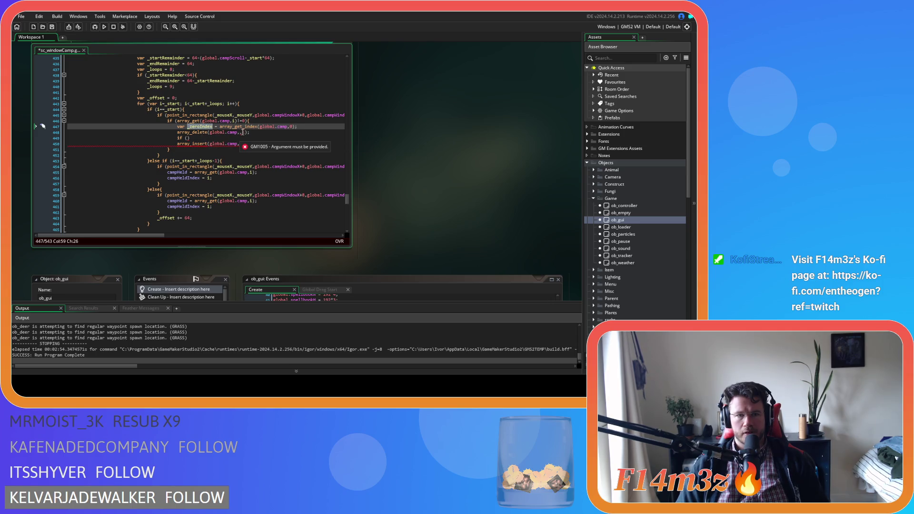
Use _zeroIndex as array_delete's index argument and save the script
{"action": "left_click", "coordinate": [242, 133]}
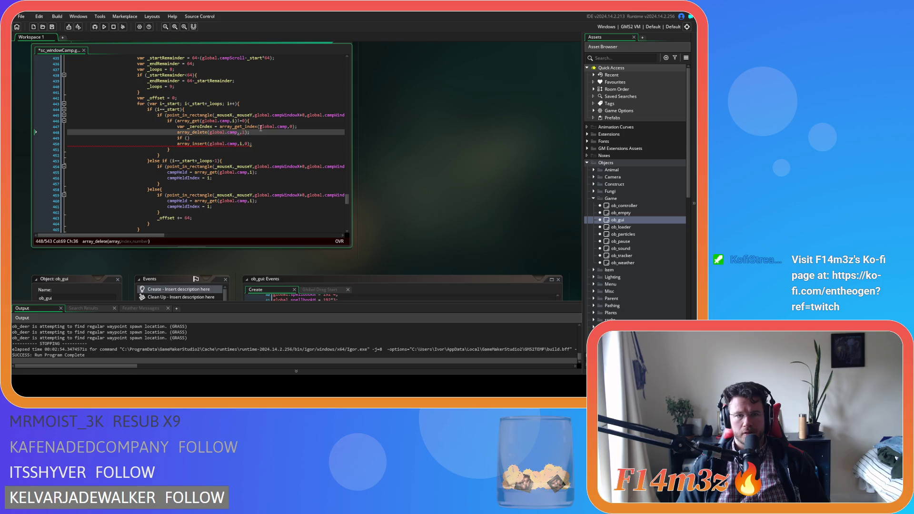
{"action": "key", "text": "Insert"}
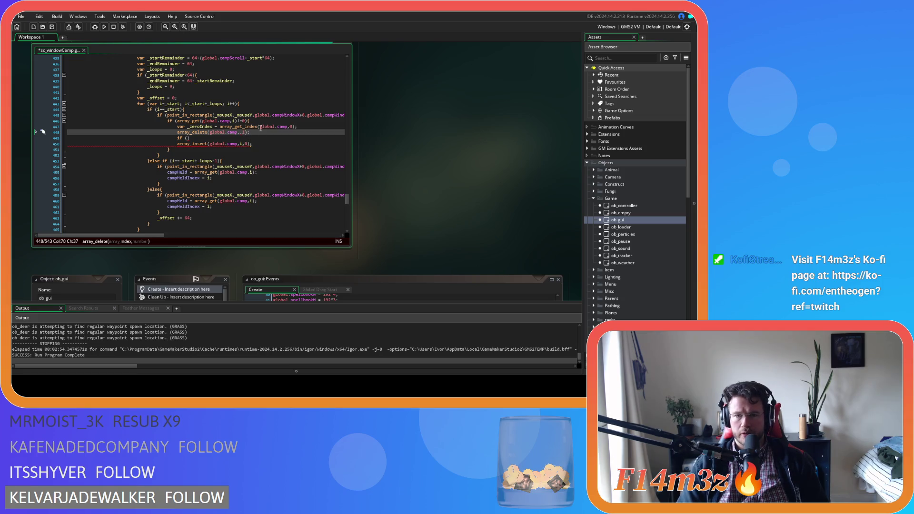
{"action": "type", "text": "_zeroIndex"}
{"action": "left_click", "coordinate": [288, 133]}
{"action": "key", "text": "ctrl+s"}
{"action": "left_click", "coordinate": [253, 138]}
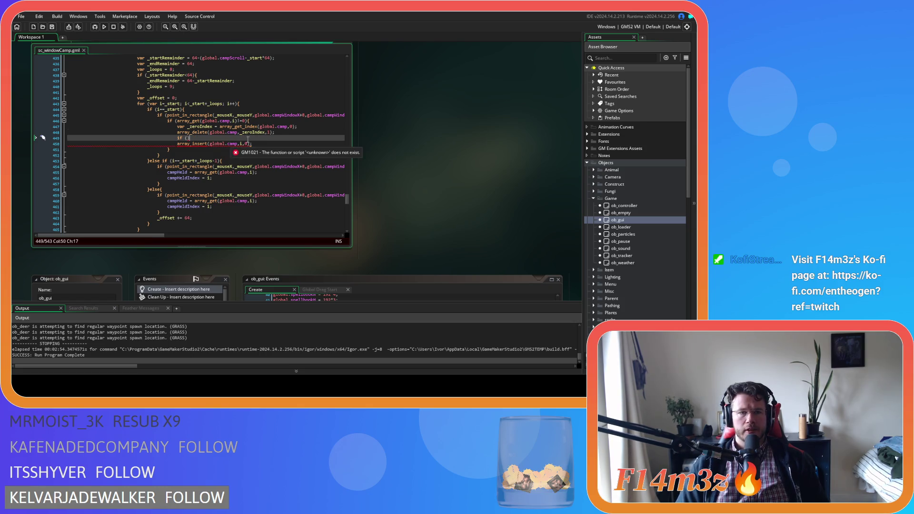
Set the if condition to i<_zeroIndex, indent array_insert under it, and open an else block
{"action": "mouse_move", "coordinate": [203, 142]}
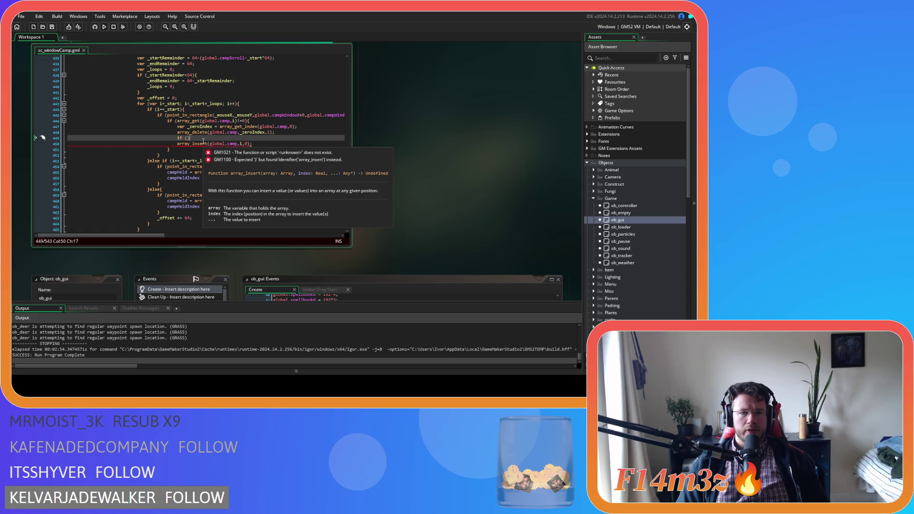
{"action": "key", "text": "Left"}
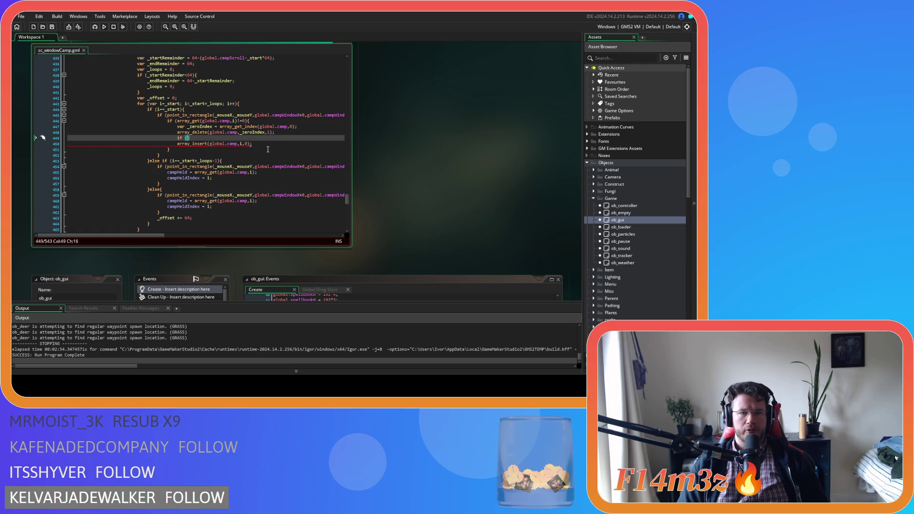
{"action": "type", "text": "i"}
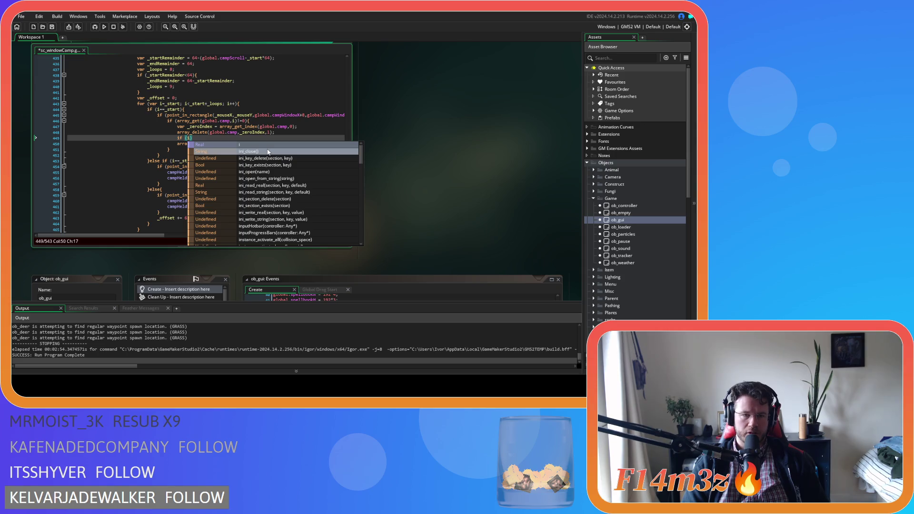
{"action": "type", "text": "<_zeroIndex"}
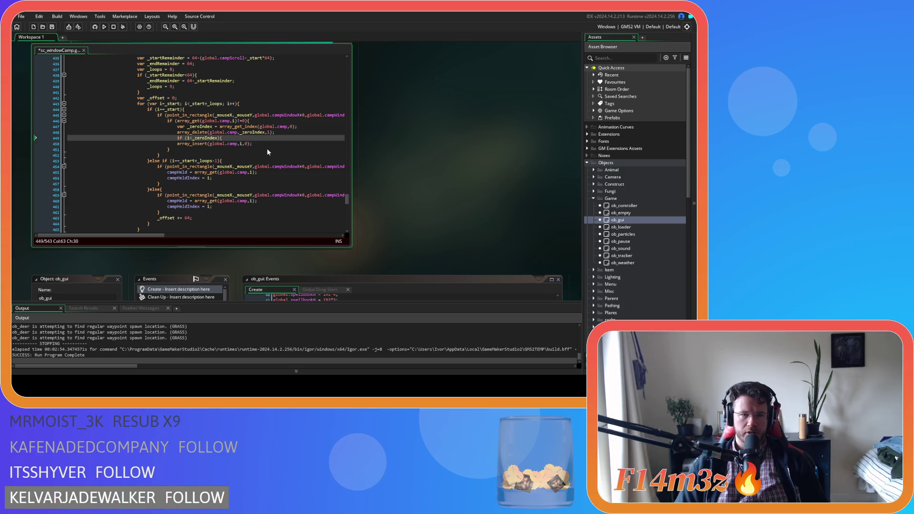
{"action": "key", "text": "Down"}
{"action": "key", "text": "Home"}
{"action": "key", "text": "Tab"}
{"action": "left_click", "coordinate": [273, 144]}
{"action": "key", "text": "Return"}
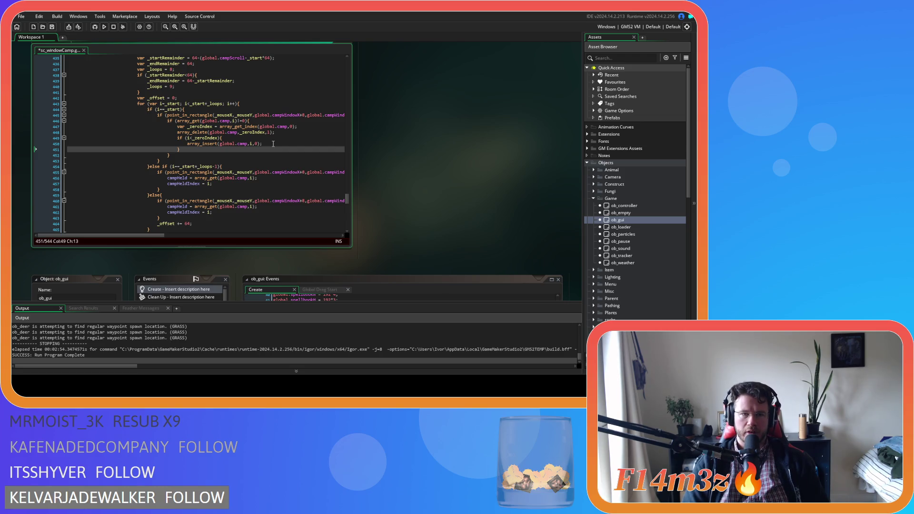
{"action": "type", "text": "else{"}
{"action": "key", "text": "Return"}
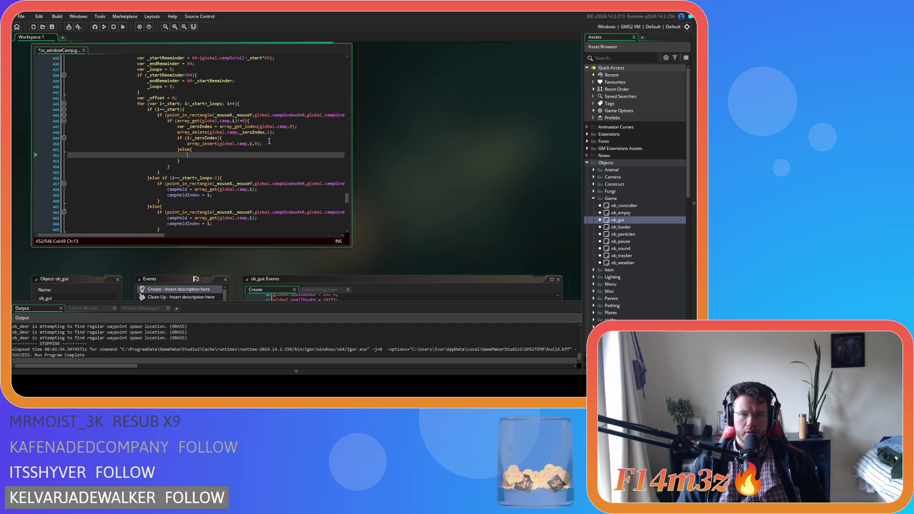
Put array_insert(global.camp,i+1,0) inside the else block and save
{"action": "left_click_drag", "start_coordinate": [263, 144], "coordinate": [202, 145]}
{"action": "right_click", "coordinate": [202, 145]}
{"action": "left_click", "coordinate": [214, 160]}
{"action": "left_click", "coordinate": [187, 156]}
{"action": "key", "text": "ctrl+v"}
{"action": "left_click", "coordinate": [251, 155]}
{"action": "type", "text": "+1"}
{"action": "left_click", "coordinate": [278, 155]}
{"action": "key", "text": "ctrl+s"}
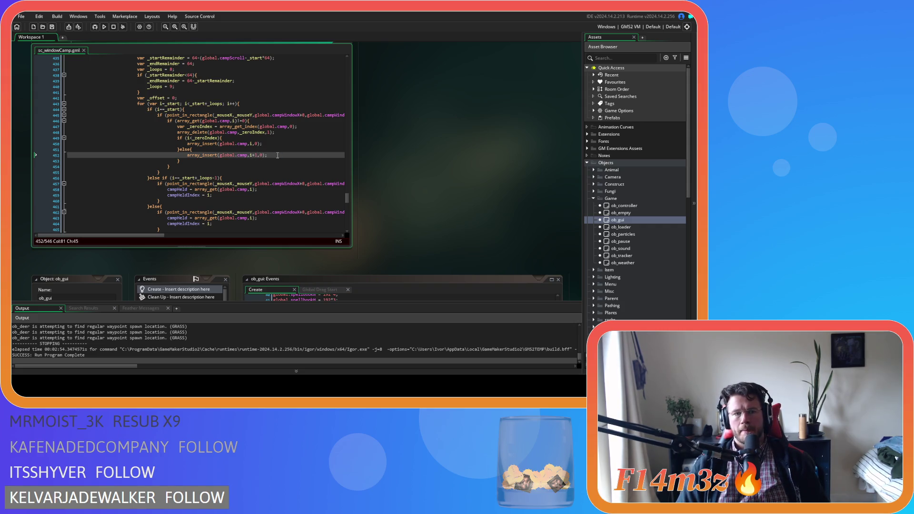
Copy the pick-up block (lines 446-454) over the next branch's campHeld lines
{"action": "left_click_drag", "start_coordinate": [171, 166], "coordinate": [165, 122]}
{"action": "key", "text": "ctrl+c"}
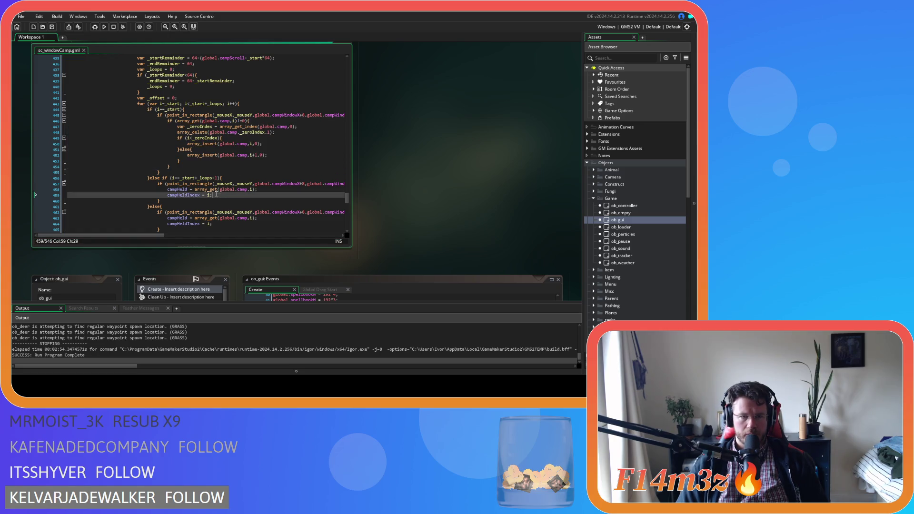
{"action": "mouse_move", "coordinate": [167, 189]}
{"action": "left_mouse_down"}
{"action": "mouse_move", "coordinate": [212, 196]}
{"action": "mouse_move", "coordinate": [168, 196]}
{"action": "left_mouse_up"}
{"action": "key", "text": "ctrl+v"}
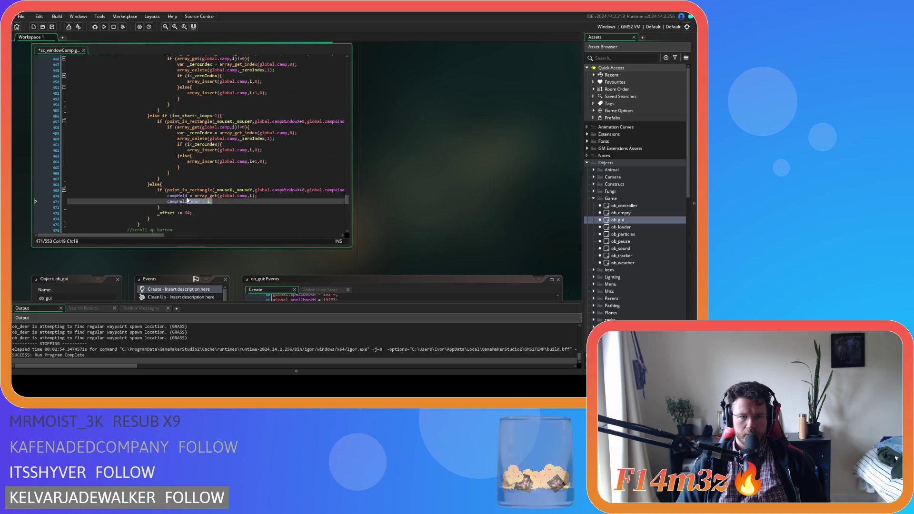
Paste the pick-up block into the last else branch, save, and run the game with F5
{"action": "key", "text": "ctrl+v"}
{"action": "key", "text": "ctrl+s"}
{"action": "scroll", "coordinate": [296, 172], "scroll_direction": "up", "scroll_amount": 2}
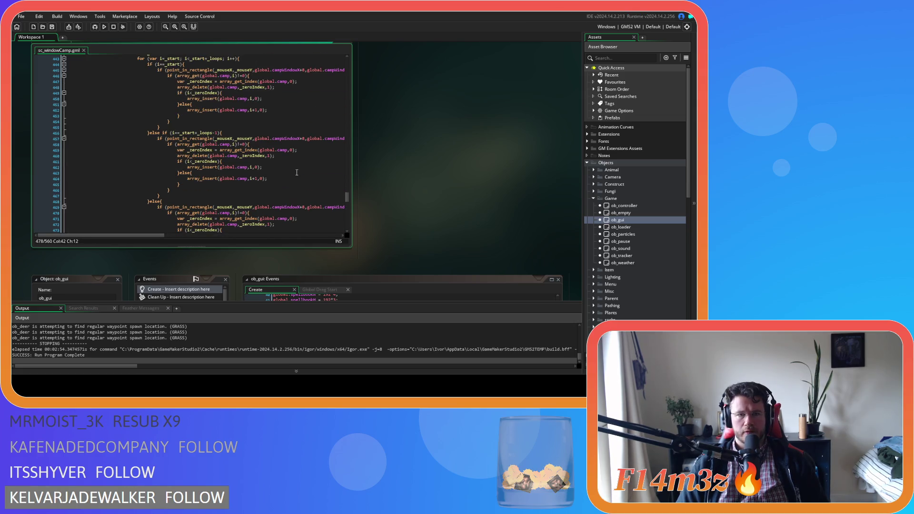
{"action": "scroll", "coordinate": [297, 173], "scroll_direction": "up", "scroll_amount": 3}
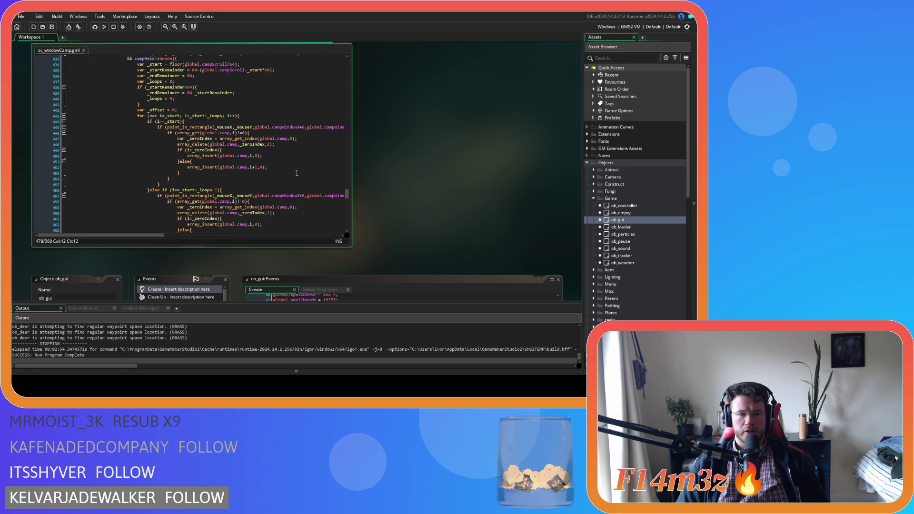
{"action": "key", "text": "F5"}
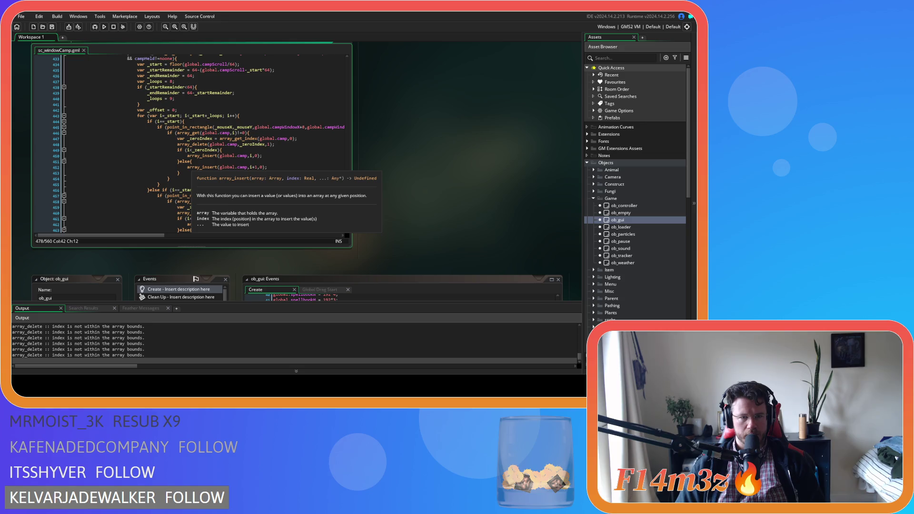
Close the Camp panel in the running game, confirm quitting with Y, and return to the script
{"action": "key", "text": "alt+Tab"}
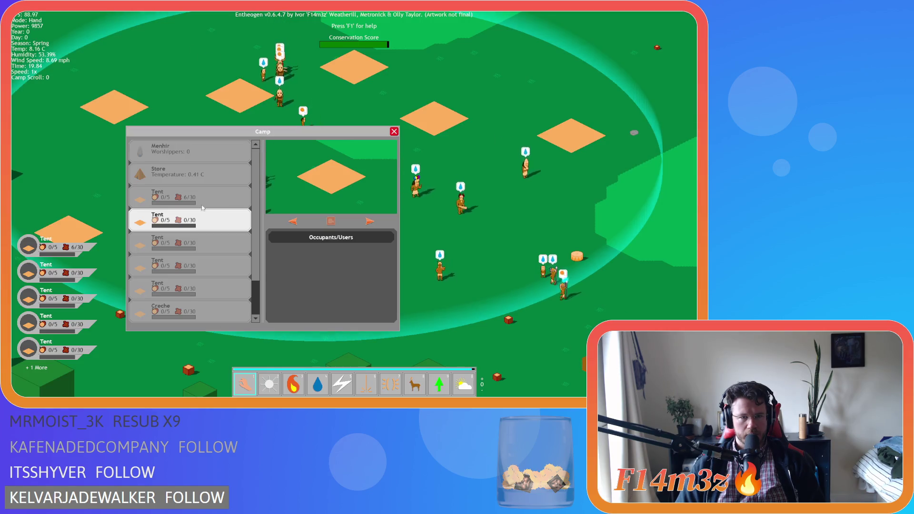
{"action": "key", "text": "Escape"}
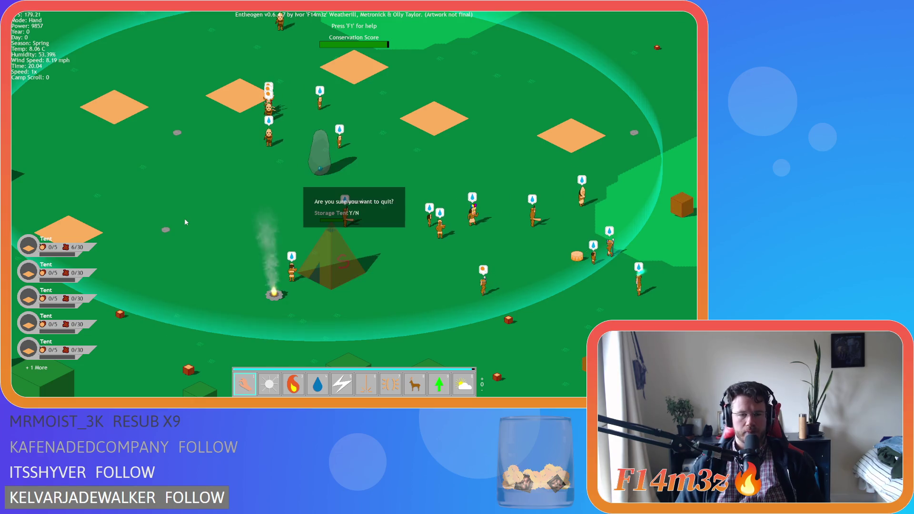
{"action": "key", "text": "y"}
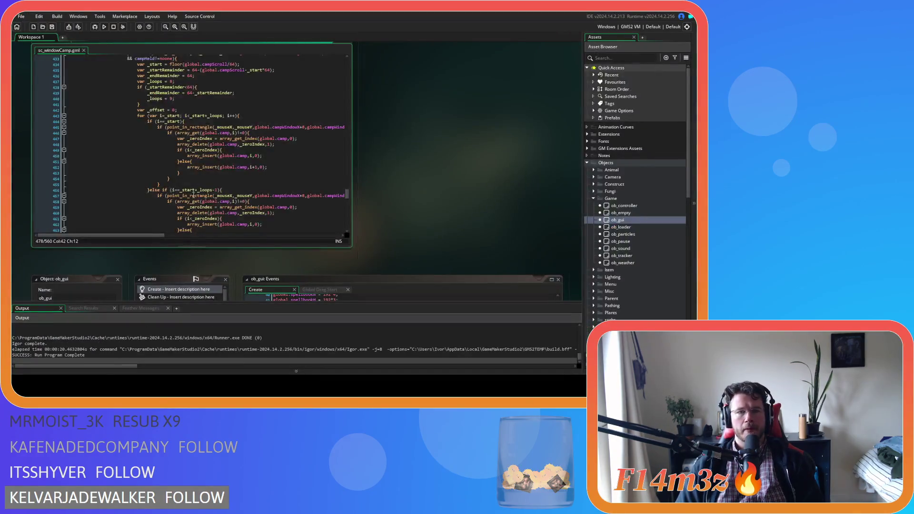
{"action": "scroll", "coordinate": [229, 208], "scroll_direction": "up", "scroll_amount": 5}
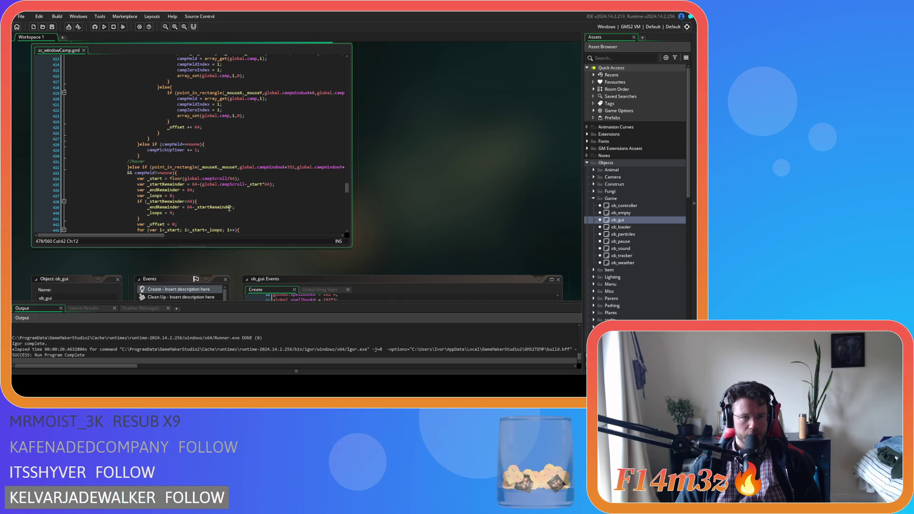
Review the campPickUpTimer threshold and campHeld==noone checks, then bring ob_gui's Create code into view
{"action": "scroll", "coordinate": [229, 208], "scroll_direction": "up", "scroll_amount": 10}
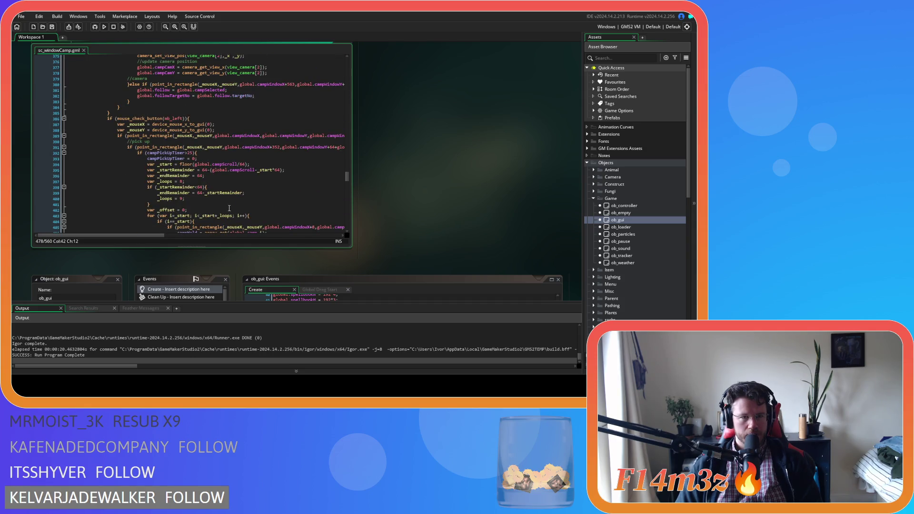
{"action": "left_click", "coordinate": [214, 154]}
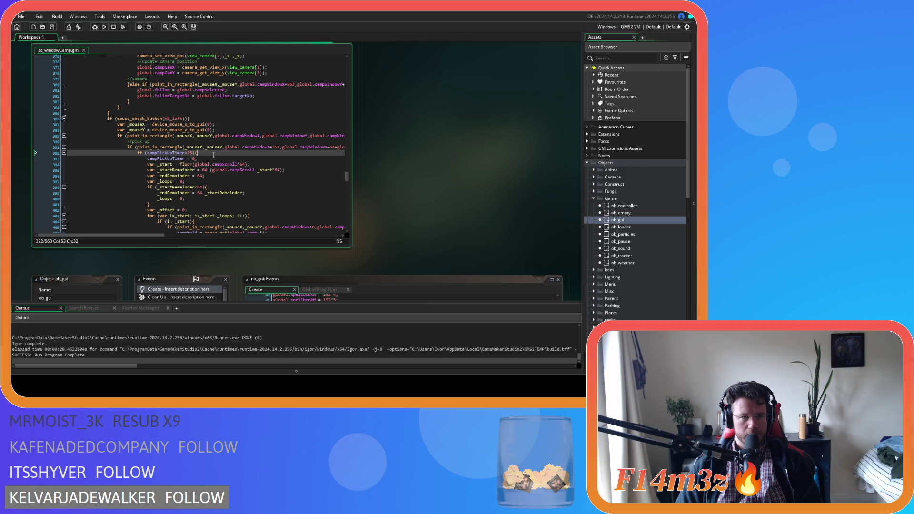
{"action": "left_click", "coordinate": [168, 129]}
{"action": "left_click_drag", "start_coordinate": [168, 153], "coordinate": [199, 153]}
{"action": "scroll", "coordinate": [198, 153], "scroll_direction": "down", "scroll_amount": 8}
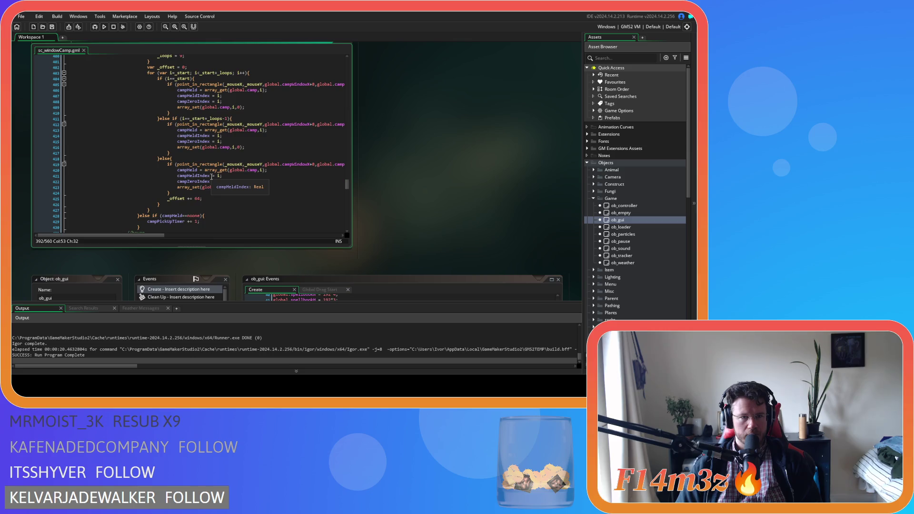
{"action": "left_click", "coordinate": [208, 222]}
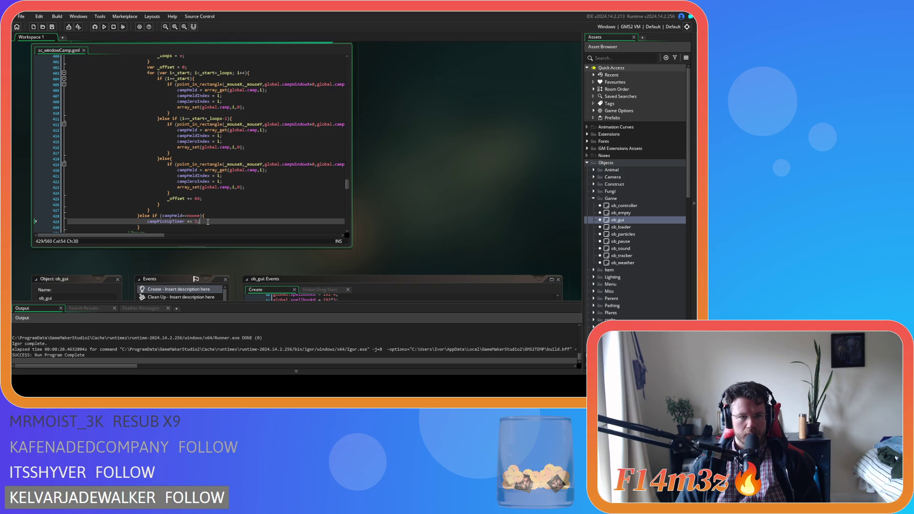
{"action": "double_click", "coordinate": [171, 216]}
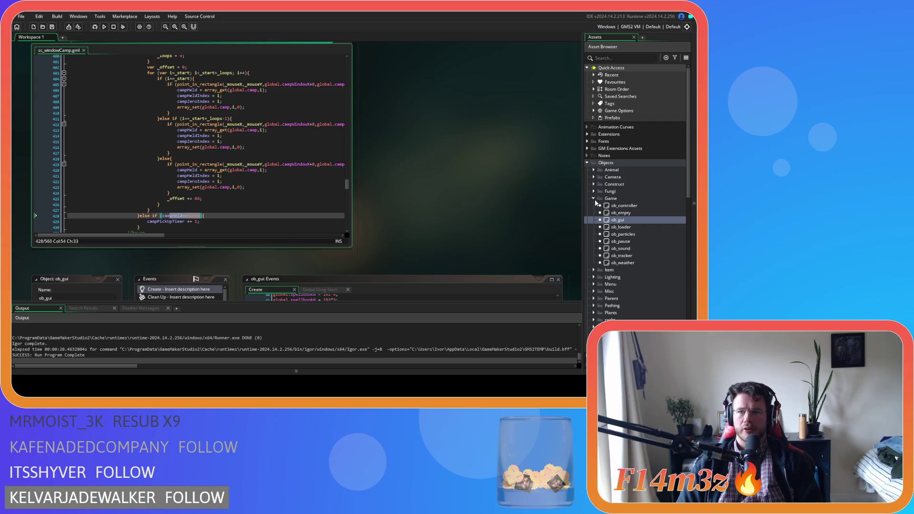
{"action": "double_click", "coordinate": [618, 220]}
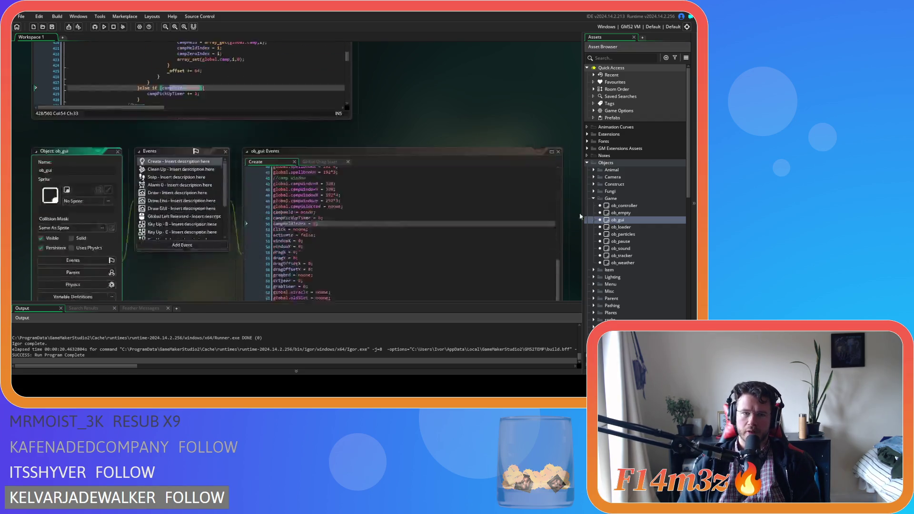
Confirm campHeld starts as noone in ob_gui's Create, then scroll back to line 419 of sc_windowCamp
{"action": "double_click", "coordinate": [307, 125]}
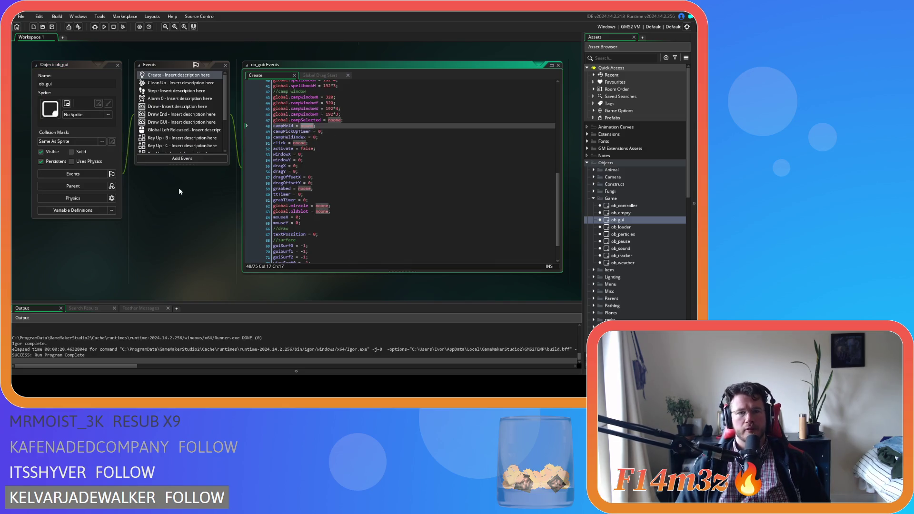
{"action": "scroll", "coordinate": [179, 187], "scroll_direction": "up", "scroll_amount": 3}
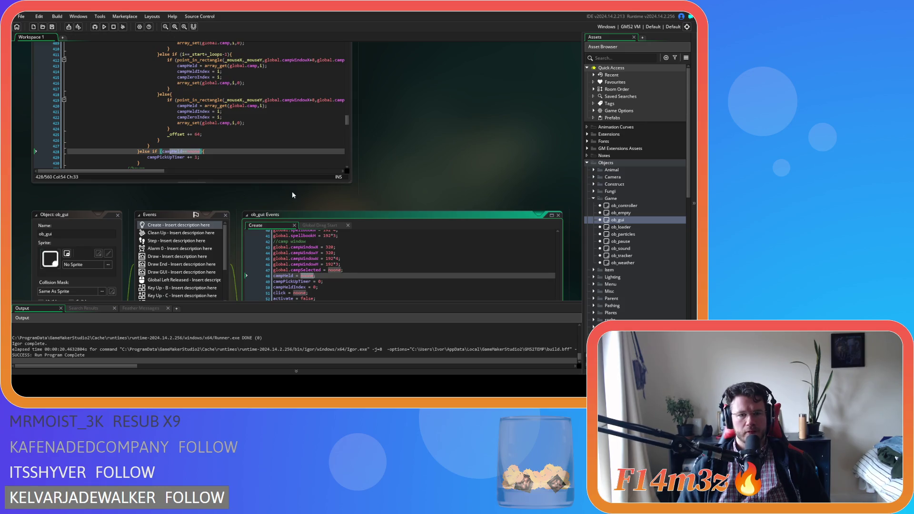
{"action": "scroll", "coordinate": [356, 187], "scroll_direction": "up", "scroll_amount": 1}
{"action": "left_click", "coordinate": [266, 164]}
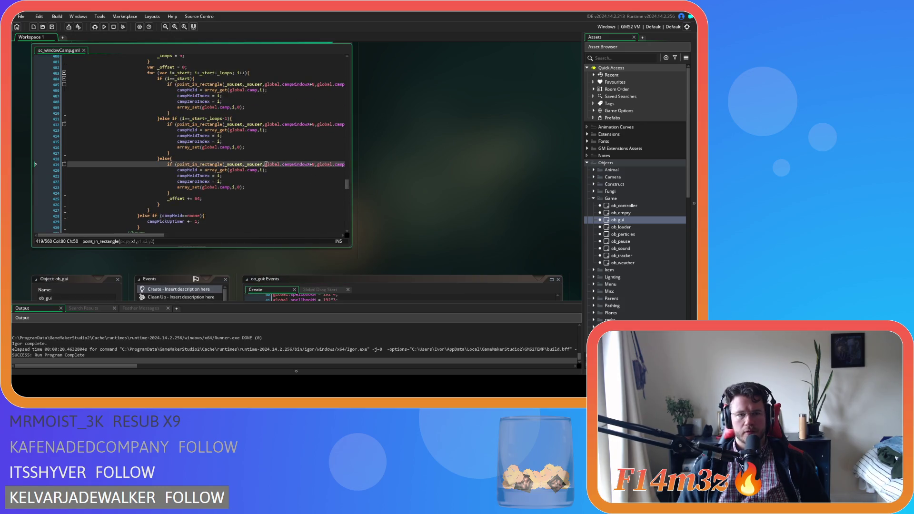
{"action": "scroll", "coordinate": [266, 165], "scroll_direction": "up", "scroll_amount": 2}
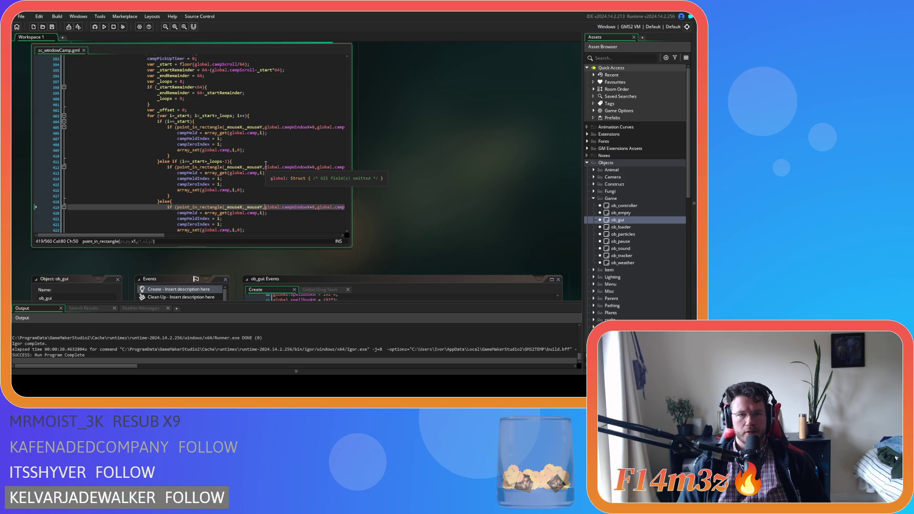
{"action": "scroll", "coordinate": [259, 172], "scroll_direction": "up", "scroll_amount": 3}
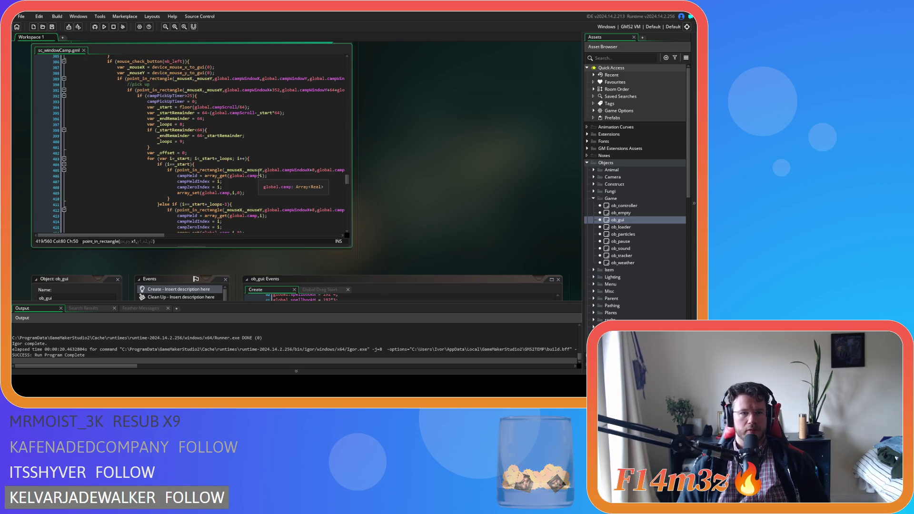
{"action": "scroll", "coordinate": [259, 172], "scroll_direction": "down", "scroll_amount": 1}
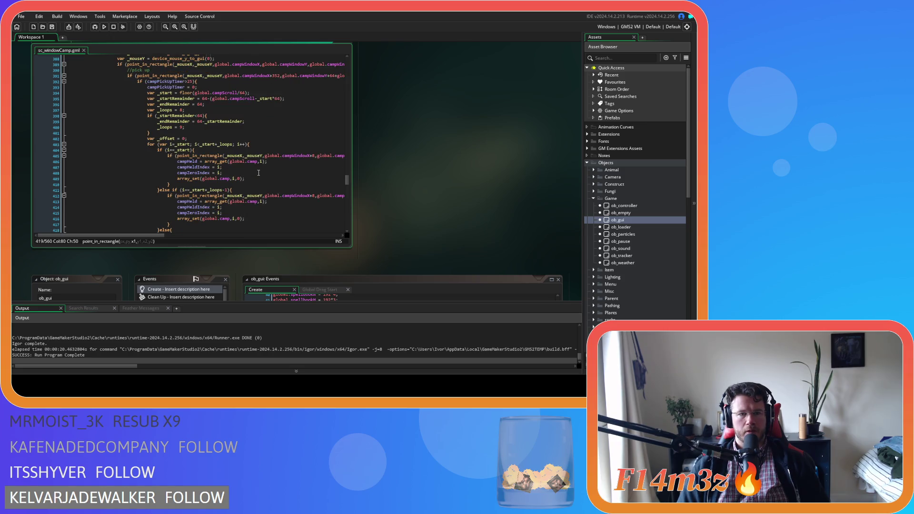
Delete each of the three 'campZeroIndex = i;' lines from the pick-up branches, leaving the change unsaved
{"action": "left_click", "coordinate": [255, 178]}
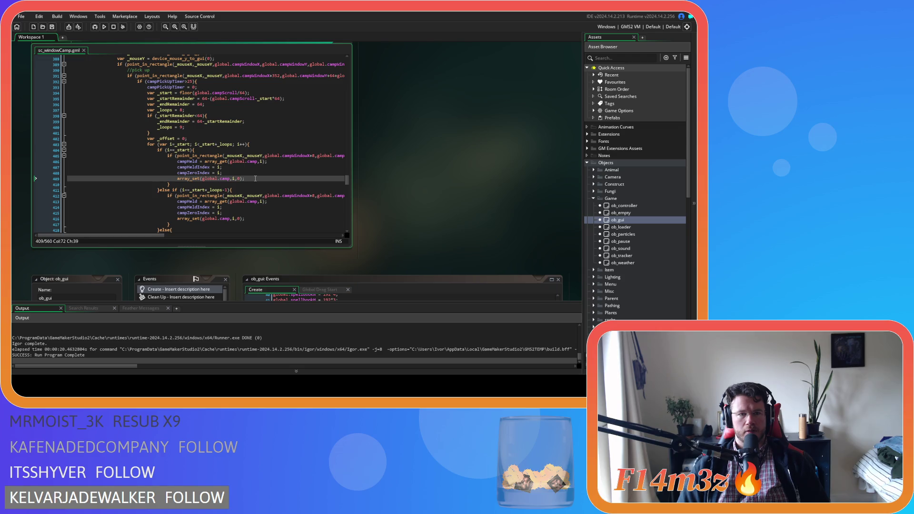
{"action": "left_click", "coordinate": [199, 173]}
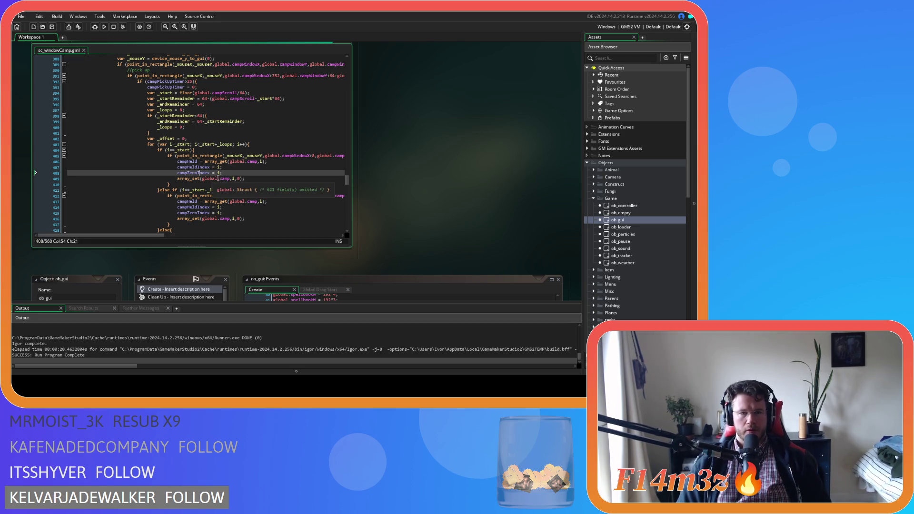
{"action": "scroll", "coordinate": [275, 197], "scroll_direction": "down", "scroll_amount": 2}
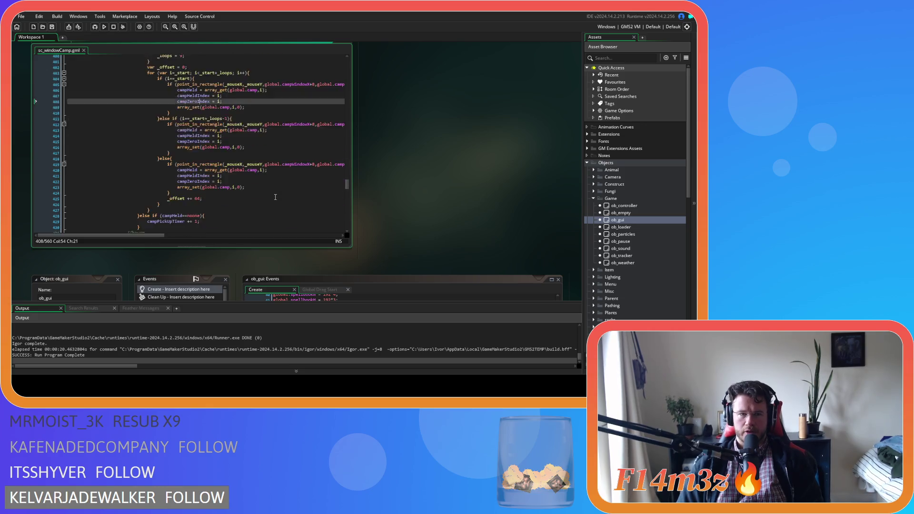
{"action": "left_click", "coordinate": [48, 144]}
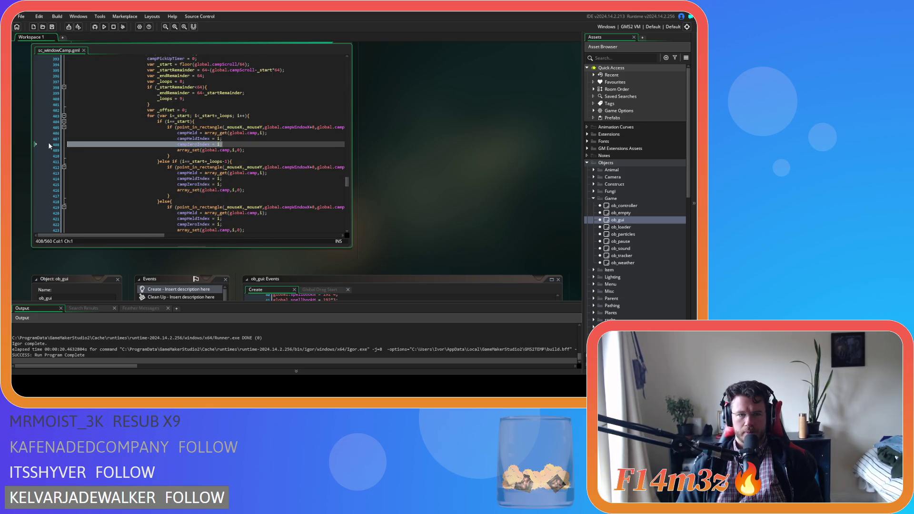
{"action": "key", "text": "Delete"}
{"action": "left_click", "coordinate": [38, 180]}
{"action": "key", "text": "BackSpace"}
{"action": "key", "text": "BackSpace"}
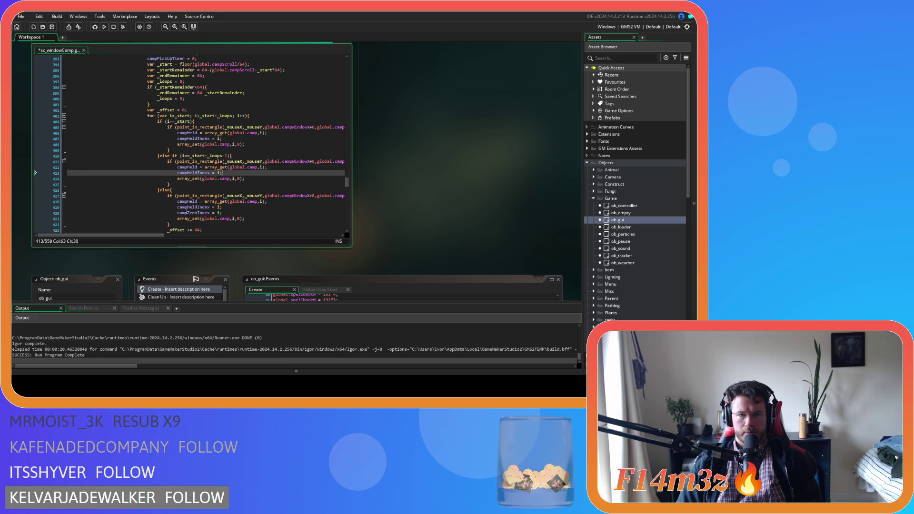
{"action": "left_click_drag", "start_coordinate": [233, 213], "coordinate": [30, 211]}
{"action": "key", "text": "BackSpace"}
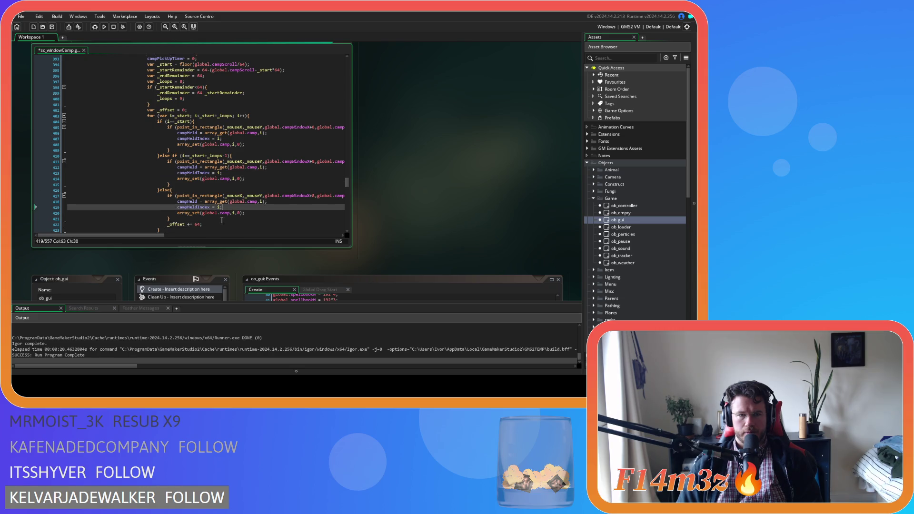
{"action": "scroll", "coordinate": [231, 222], "scroll_direction": "down", "scroll_amount": 2}
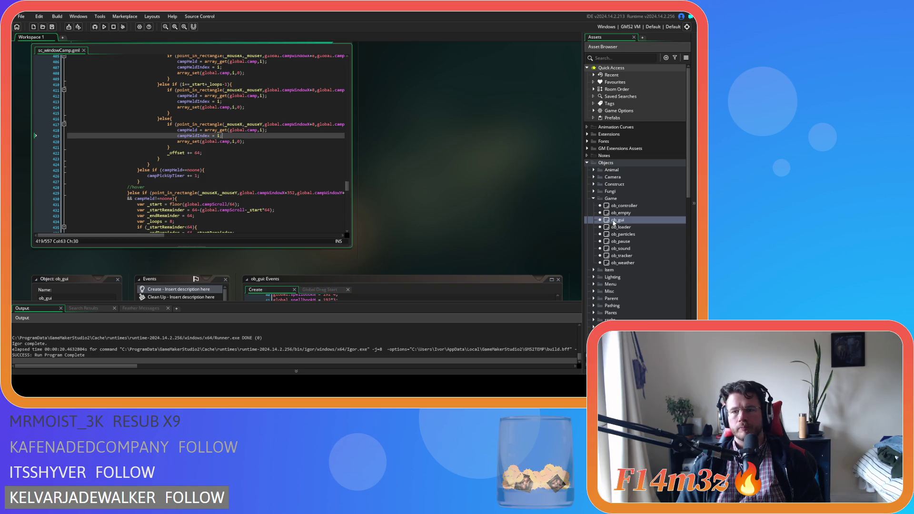
{"action": "double_click", "coordinate": [617, 220]}
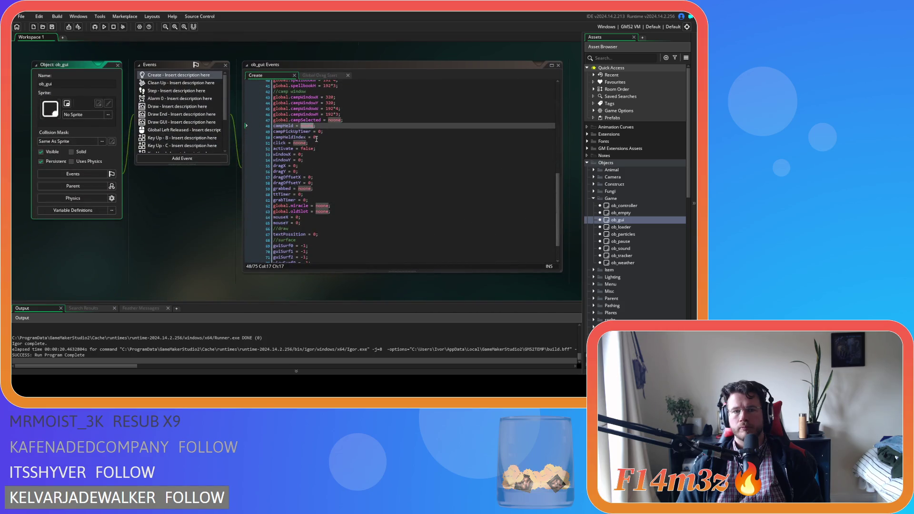
{"action": "left_click", "coordinate": [316, 138]}
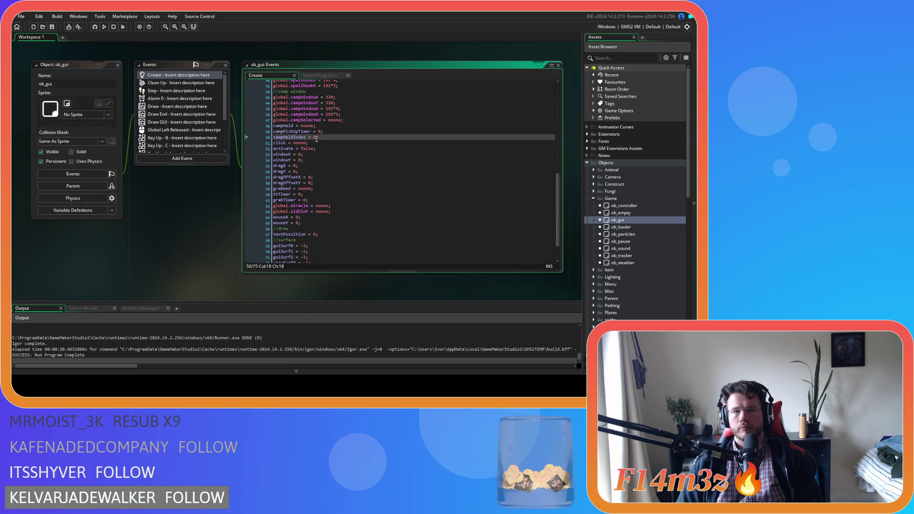
{"action": "scroll", "coordinate": [236, 171], "scroll_direction": "up", "scroll_amount": 5}
{"action": "left_click", "coordinate": [247, 163]}
{"action": "scroll", "coordinate": [247, 164], "scroll_direction": "up", "scroll_amount": 6}
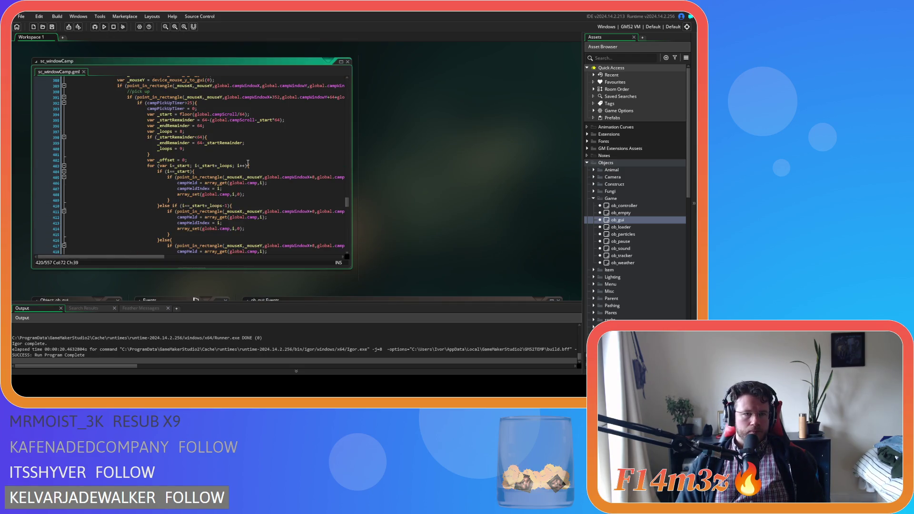
{"action": "left_click", "coordinate": [213, 108]}
{"action": "scroll", "coordinate": [213, 142], "scroll_direction": "up", "scroll_amount": 2}
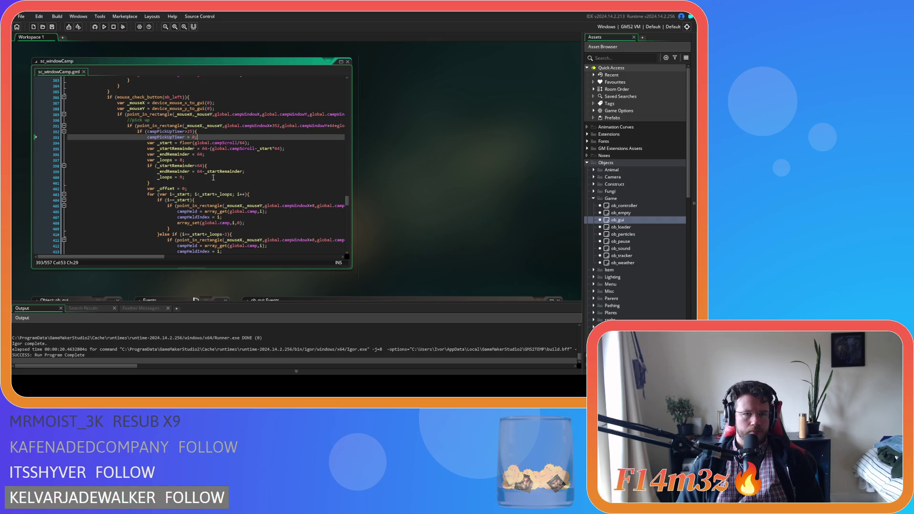
{"action": "mouse_move", "coordinate": [143, 257]}
{"action": "left_mouse_down"}
{"action": "mouse_move", "coordinate": [251, 259]}
{"action": "mouse_move", "coordinate": [155, 253]}
{"action": "mouse_move", "coordinate": [209, 242]}
{"action": "left_mouse_up"}
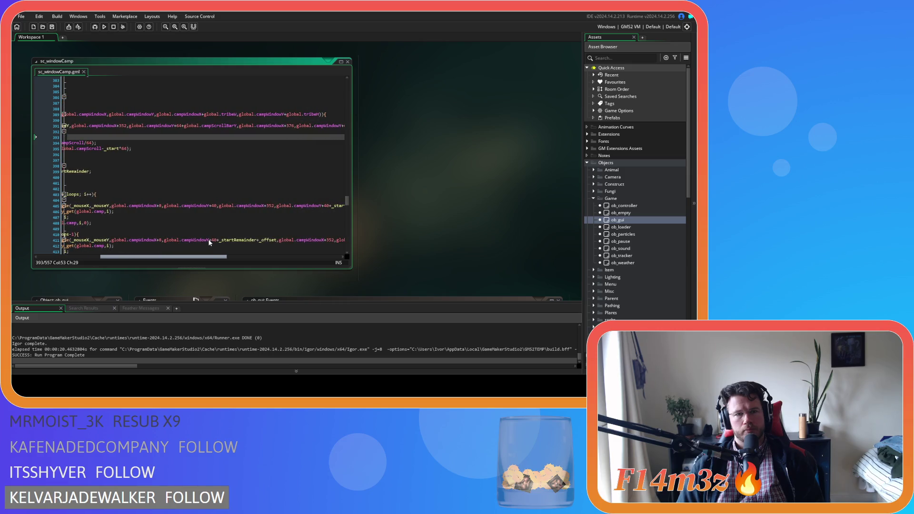
{"action": "left_click", "coordinate": [213, 126]}
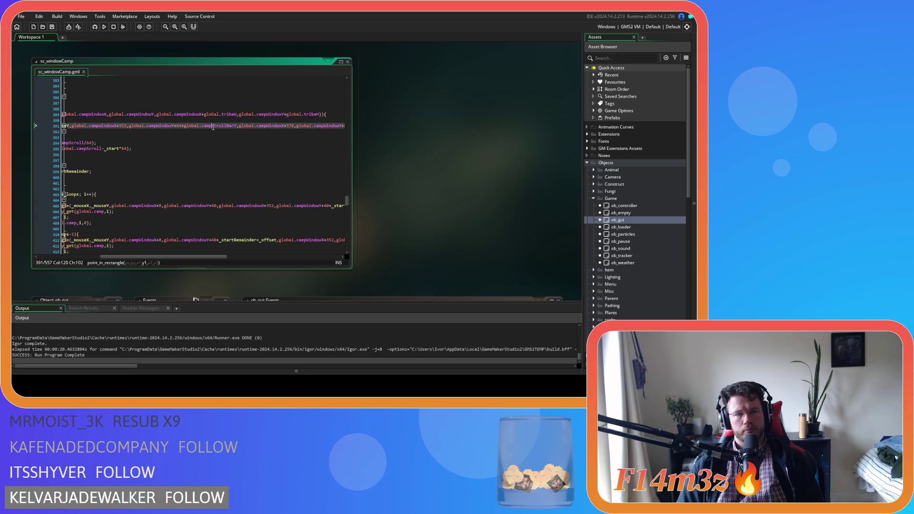
{"action": "left_click_drag", "start_coordinate": [192, 256], "coordinate": [123, 246]}
{"action": "scroll", "coordinate": [222, 189], "scroll_direction": "up", "scroll_amount": 10}
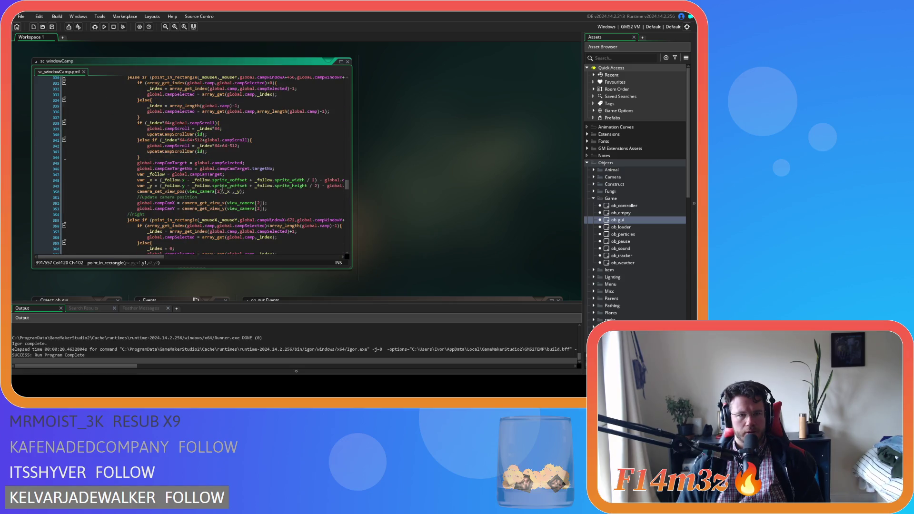
{"action": "scroll", "coordinate": [257, 214], "scroll_direction": "up", "scroll_amount": 3}
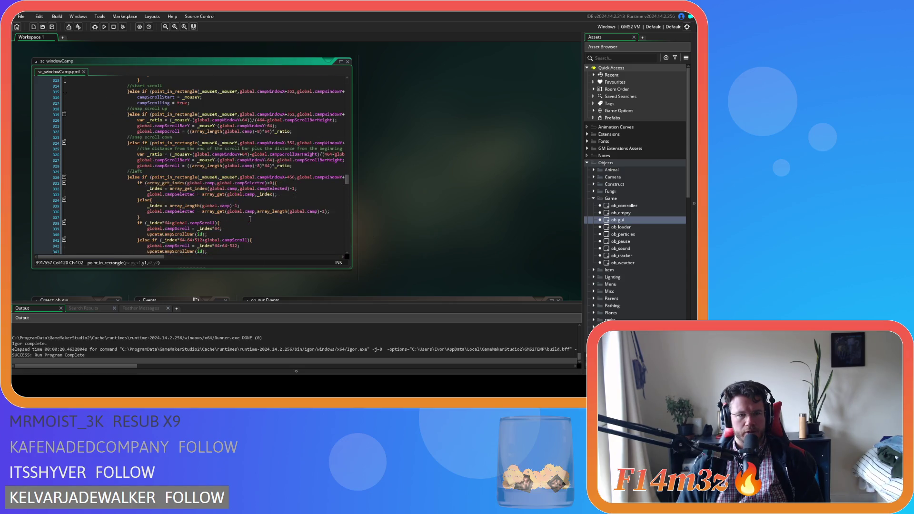
{"action": "left_click_drag", "start_coordinate": [137, 257], "coordinate": [149, 259]}
{"action": "scroll", "coordinate": [160, 230], "scroll_direction": "down", "scroll_amount": 10}
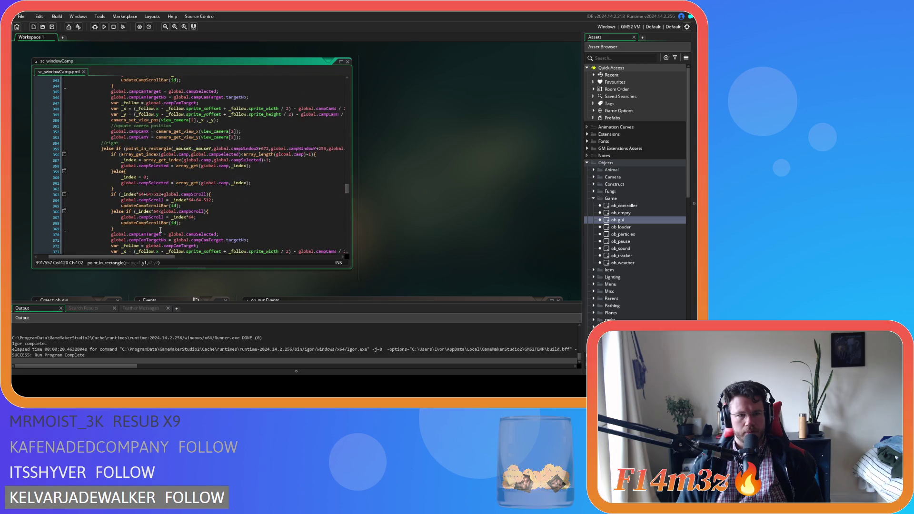
{"action": "scroll", "coordinate": [161, 230], "scroll_direction": "up", "scroll_amount": 7}
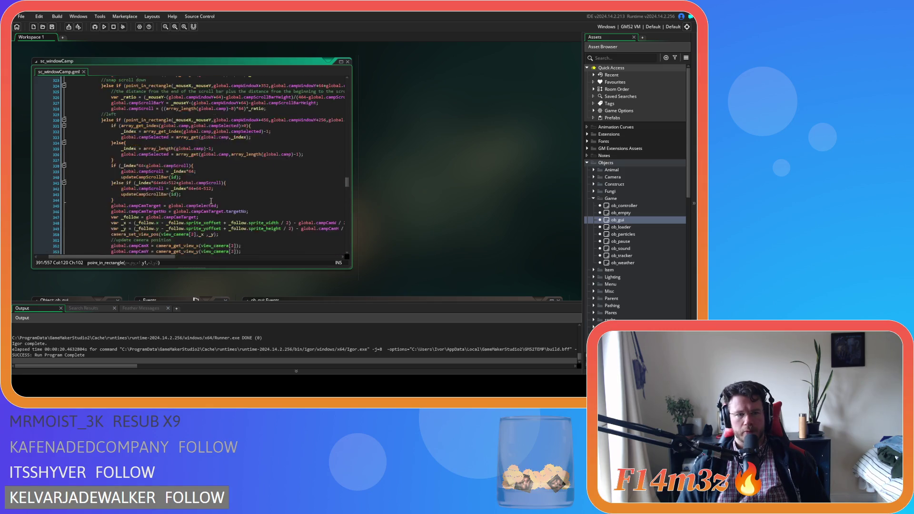
{"action": "scroll", "coordinate": [211, 200], "scroll_direction": "up", "scroll_amount": 20}
Copy the select branch's point_in_rectangle item-area test from line 261
{"action": "left_click", "coordinate": [168, 174]}
{"action": "left_click", "coordinate": [227, 169]}
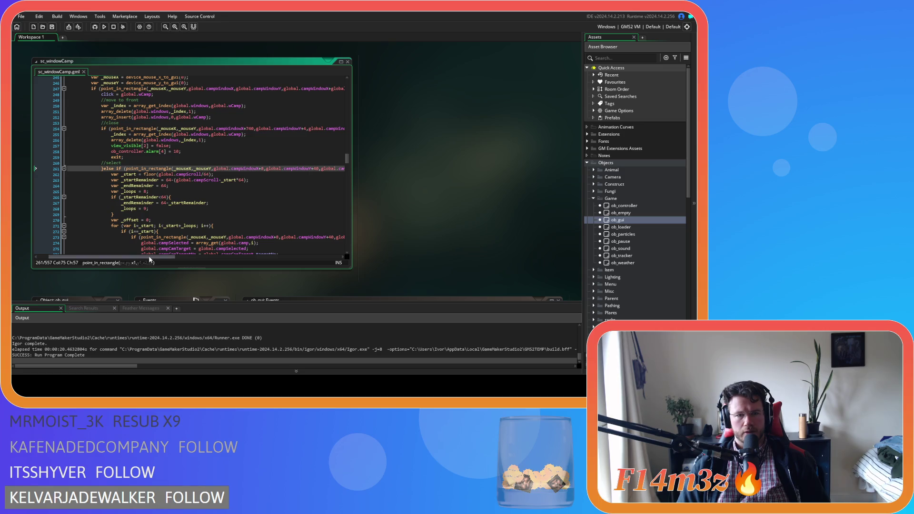
{"action": "scroll", "coordinate": [149, 256], "scroll_direction": "right", "scroll_amount": 3}
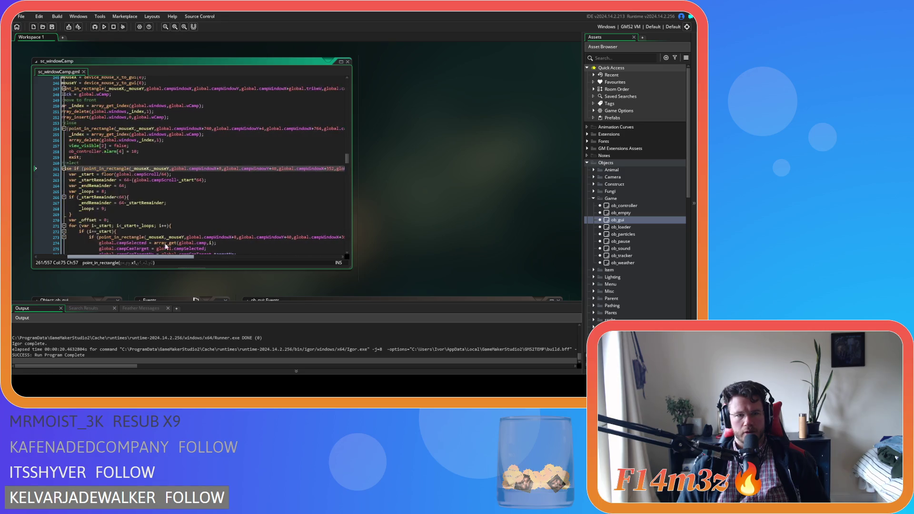
{"action": "scroll", "coordinate": [166, 247], "scroll_direction": "left", "scroll_amount": 3}
{"action": "scroll", "coordinate": [149, 246], "scroll_direction": "right", "scroll_amount": 10}
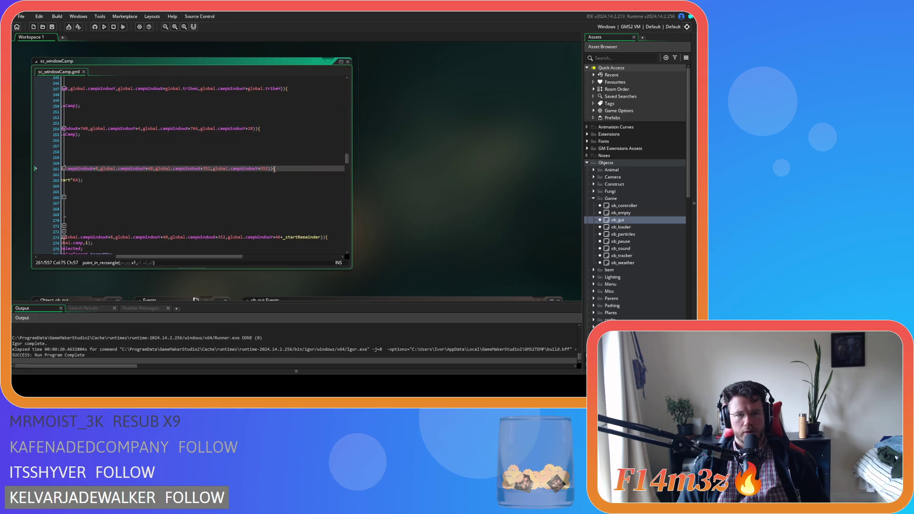
{"action": "mouse_move", "coordinate": [268, 169]}
{"action": "left_mouse_down"}
{"action": "mouse_move", "coordinate": [83, 170]}
{"action": "mouse_move", "coordinate": [151, 170]}
{"action": "left_mouse_up"}
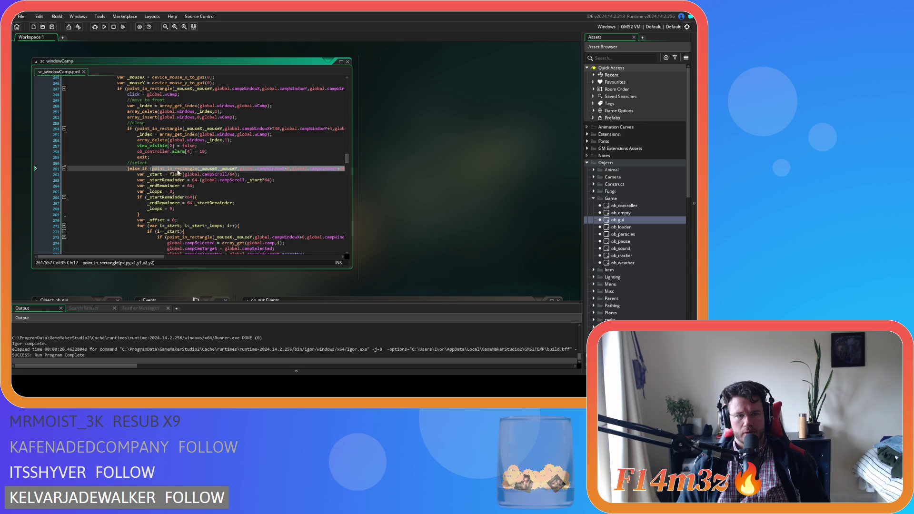
{"action": "right_click", "coordinate": [181, 170]}
{"action": "left_click", "coordinate": [202, 182]}
Replace the pick-up check's old rectangle test on line 391 with the copied test
{"action": "scroll", "coordinate": [224, 217], "scroll_direction": "down", "scroll_amount": 10}
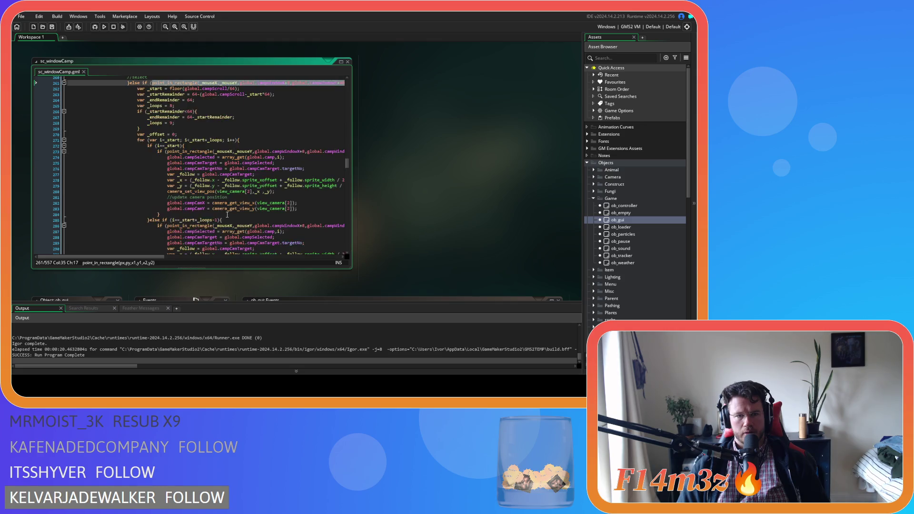
{"action": "scroll", "coordinate": [225, 217], "scroll_direction": "down", "scroll_amount": 7}
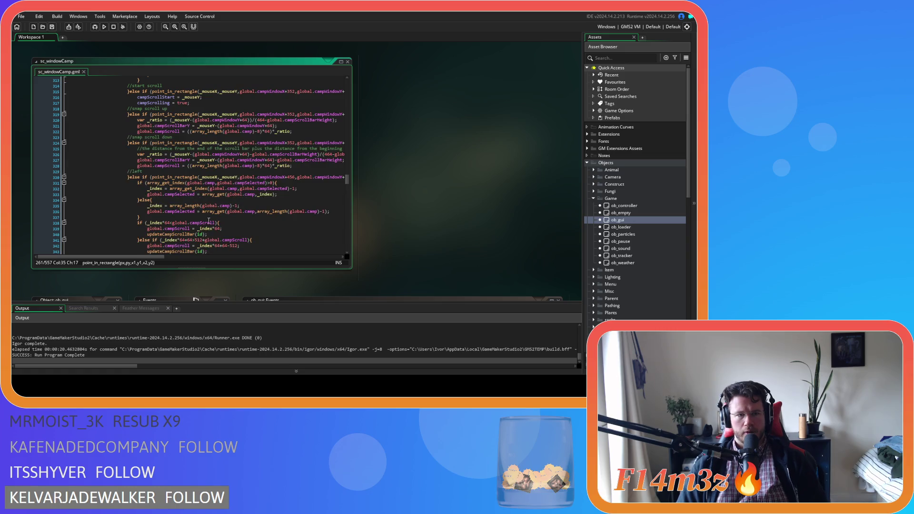
{"action": "scroll", "coordinate": [224, 216], "scroll_direction": "down", "scroll_amount": 7}
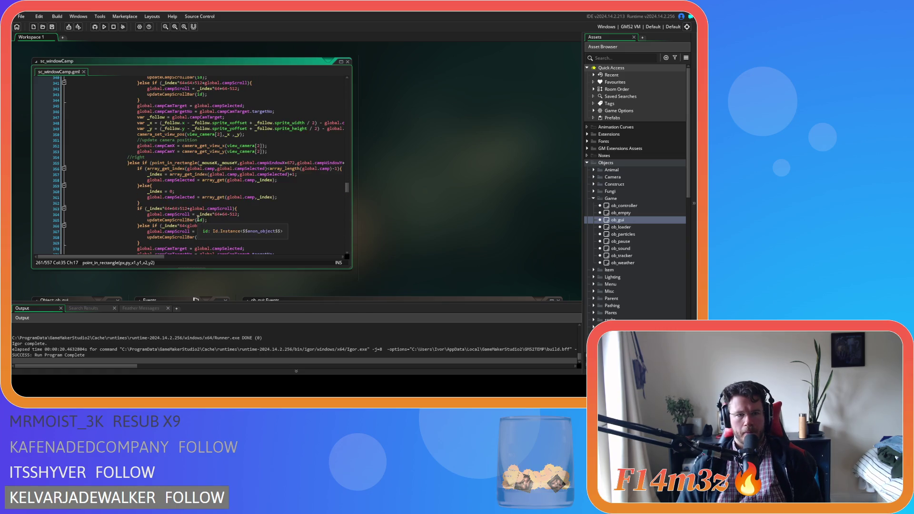
{"action": "scroll", "coordinate": [198, 219], "scroll_direction": "down", "scroll_amount": 11}
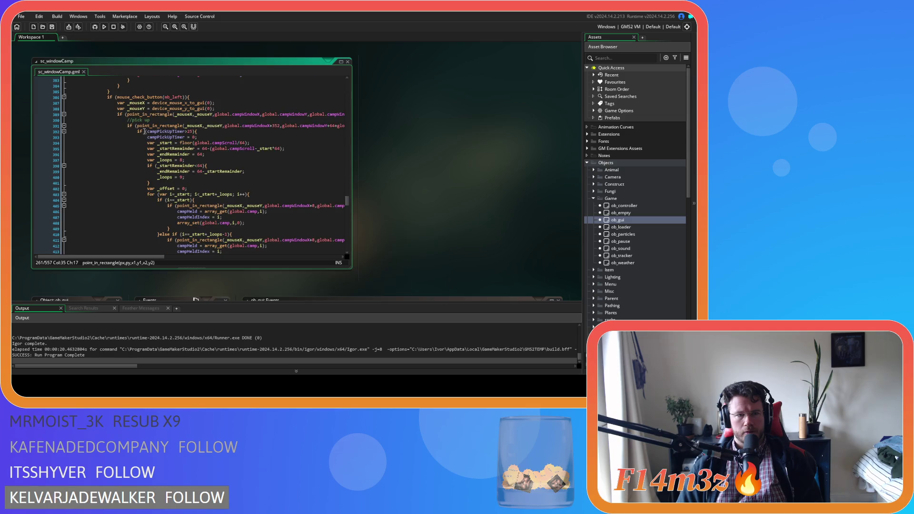
{"action": "mouse_move", "coordinate": [138, 125]}
{"action": "left_mouse_down"}
{"action": "mouse_move", "coordinate": [366, 123]}
{"action": "mouse_move", "coordinate": [314, 124]}
{"action": "left_mouse_up"}
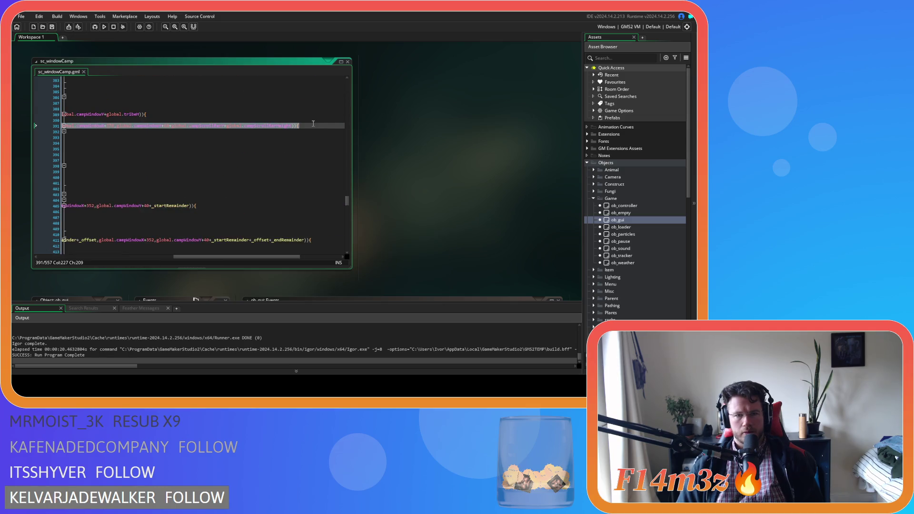
{"action": "key", "text": "BackSpace"}
Paste the same rectangle test over the hover check's condition on line 429 and save
{"action": "left_click_drag", "start_coordinate": [207, 261], "coordinate": [84, 258]}
{"action": "scroll", "coordinate": [130, 215], "scroll_direction": "down", "scroll_amount": 5}
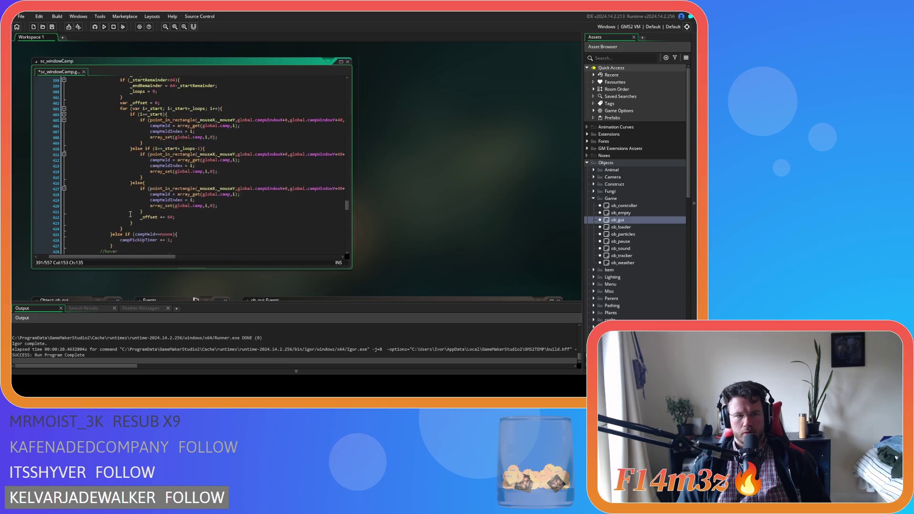
{"action": "scroll", "coordinate": [130, 214], "scroll_direction": "down", "scroll_amount": 5}
{"action": "mouse_move", "coordinate": [125, 171]}
{"action": "left_mouse_down"}
{"action": "mouse_move", "coordinate": [351, 174]}
{"action": "mouse_move", "coordinate": [302, 172]}
{"action": "left_mouse_up"}
{"action": "key", "text": "ctrl+v"}
{"action": "key", "text": "ctrl+s"}
Run the game with F5 to test the updated checks
{"action": "left_click_drag", "start_coordinate": [221, 259], "coordinate": [79, 245]}
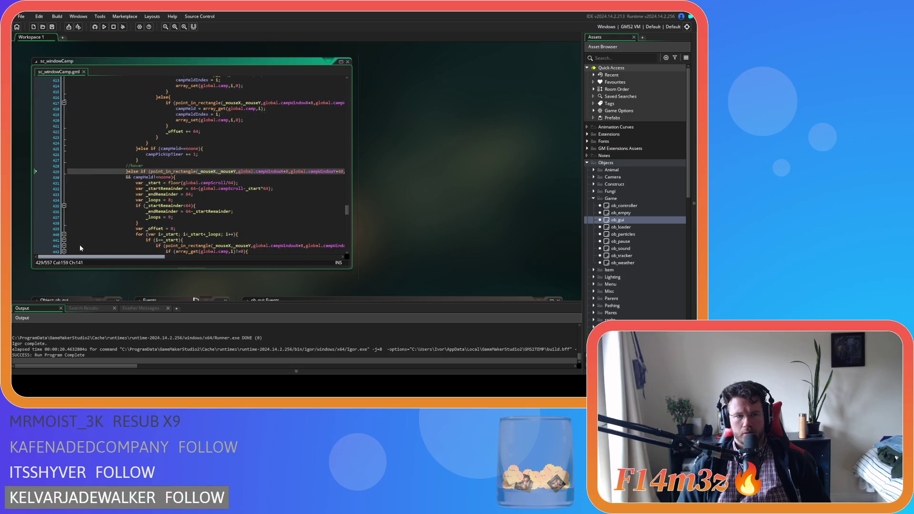
{"action": "scroll", "coordinate": [240, 192], "scroll_direction": "up", "scroll_amount": 8}
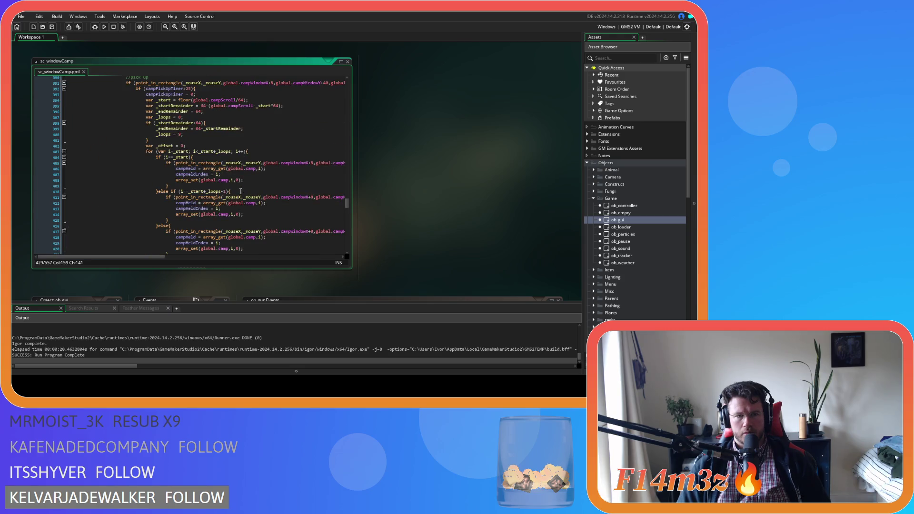
{"action": "key", "text": "F5"}
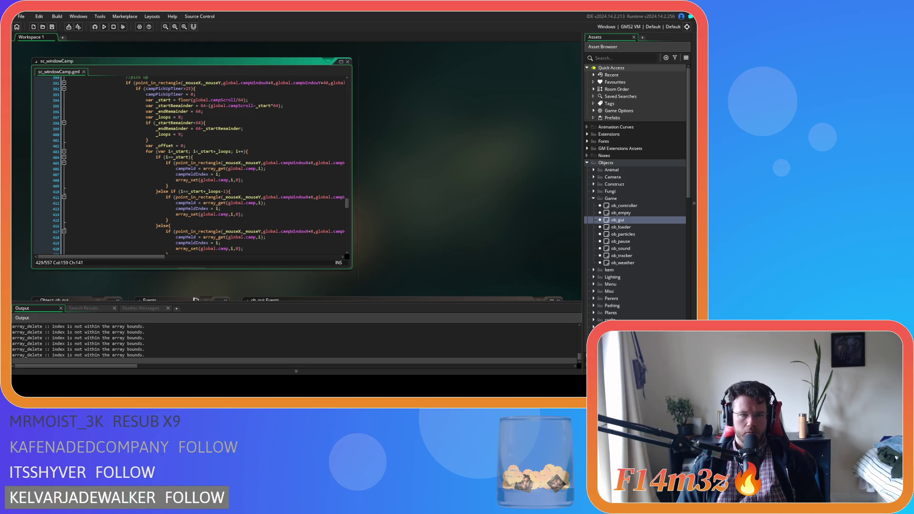
Switch to the running game, close the Camp window, and quit with Escape then Y
{"action": "key", "text": "alt+Tab"}
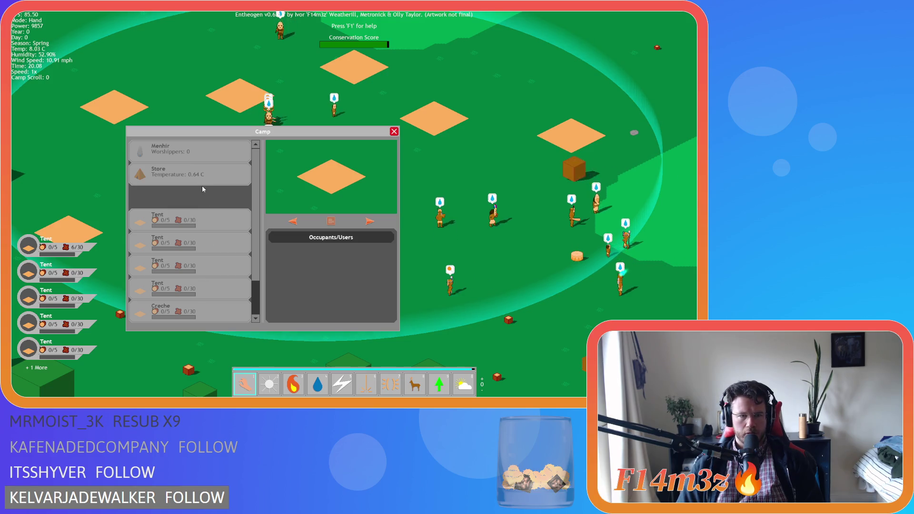
{"action": "key", "text": "Escape"}
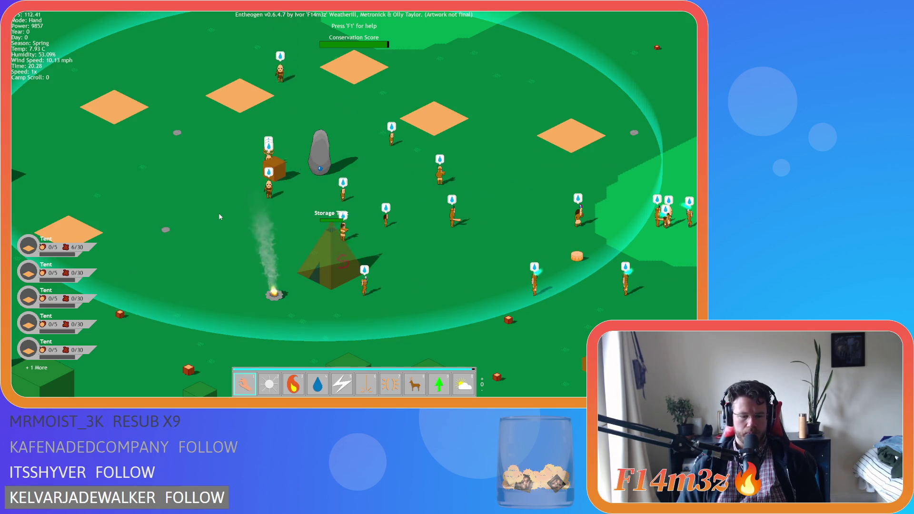
{"action": "key", "text": "Escape"}
{"action": "key", "text": "y"}
{"action": "scroll", "coordinate": [222, 172], "scroll_direction": "up", "scroll_amount": 3}
{"action": "scroll", "coordinate": [163, 228], "scroll_direction": "up", "scroll_amount": 1}
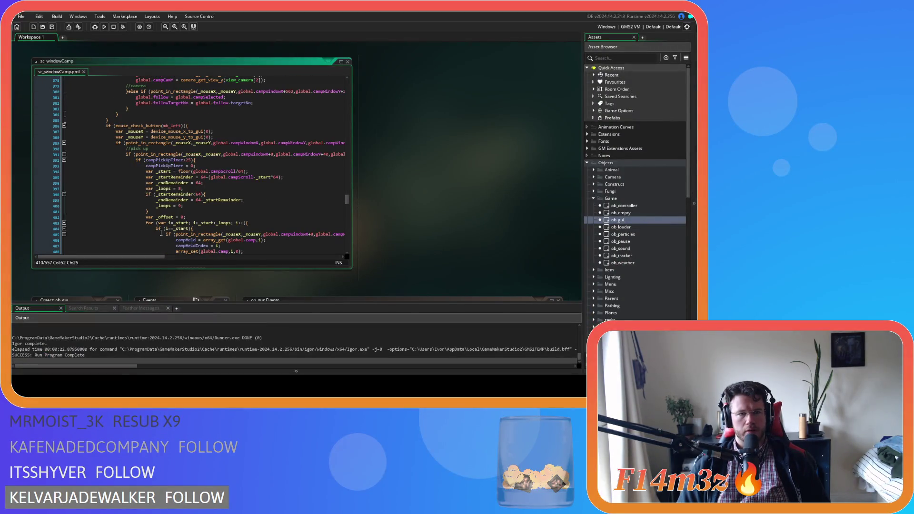
Rename the //hover comment on line 428 to //held and save
{"action": "scroll", "coordinate": [156, 241], "scroll_direction": "down", "scroll_amount": 12}
{"action": "left_click", "coordinate": [143, 151]}
{"action": "left_click", "coordinate": [142, 163]}
{"action": "left_click", "coordinate": [135, 152]}
{"action": "key", "text": "Delete"}
{"action": "key", "text": "Delete"}
{"action": "key", "text": "Delete"}
{"action": "type", "text": "d"}
{"action": "key", "text": "ctrl+s"}
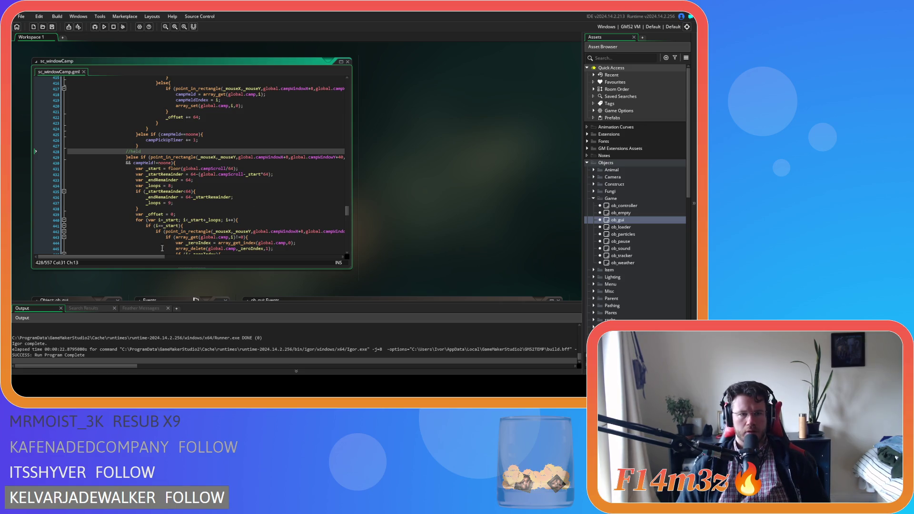
Scroll through sc_windowCamp to review the pick-up and held branches
{"action": "mouse_move", "coordinate": [152, 257]}
{"action": "left_mouse_down"}
{"action": "mouse_move", "coordinate": [206, 259]}
{"action": "mouse_move", "coordinate": [140, 244]}
{"action": "left_mouse_up"}
{"action": "scroll", "coordinate": [161, 225], "scroll_direction": "up", "scroll_amount": 8}
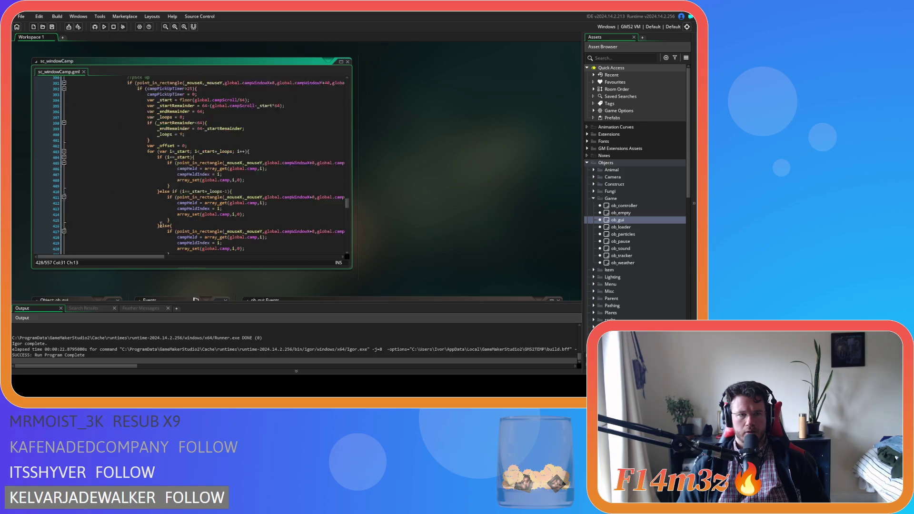
{"action": "scroll", "coordinate": [161, 225], "scroll_direction": "down", "scroll_amount": 9}
{"action": "left_click_drag", "start_coordinate": [149, 258], "coordinate": [184, 255]}
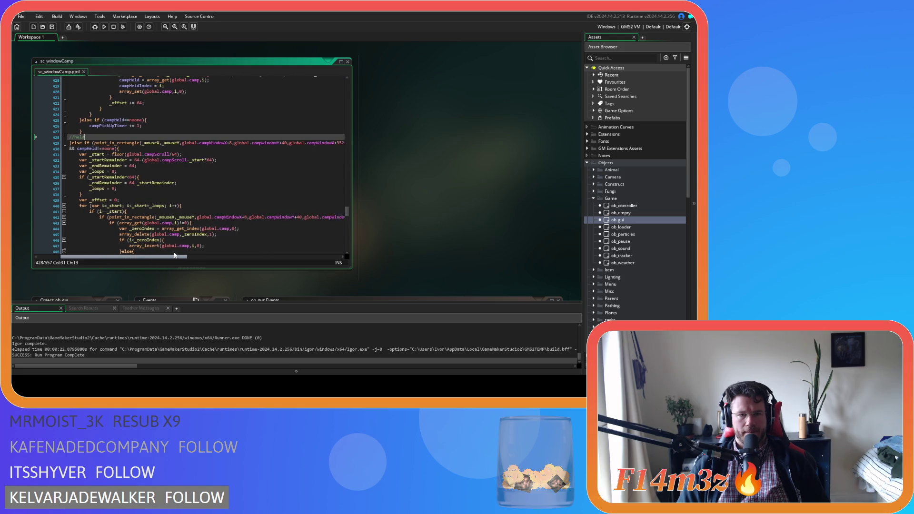
{"action": "scroll", "coordinate": [176, 229], "scroll_direction": "up", "scroll_amount": 2}
{"action": "scroll", "coordinate": [176, 229], "scroll_direction": "up", "scroll_amount": 1}
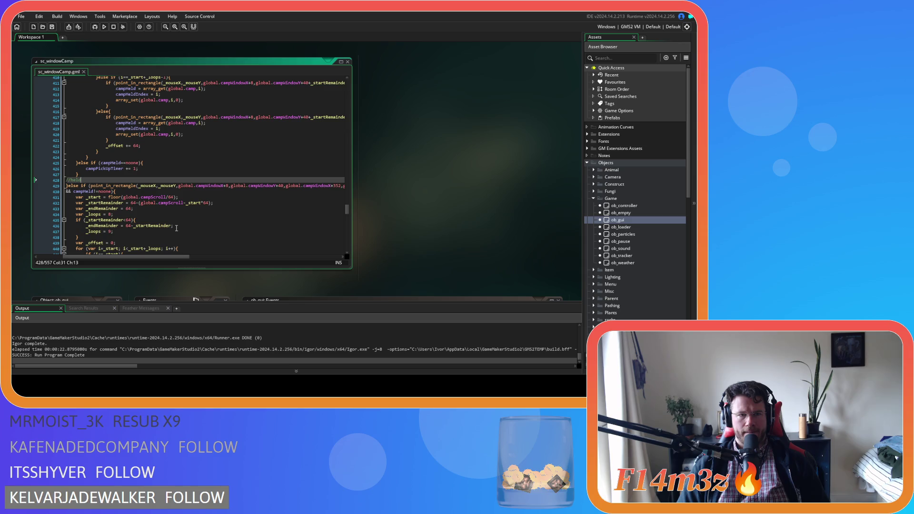
{"action": "scroll", "coordinate": [176, 228], "scroll_direction": "down", "scroll_amount": 3}
{"action": "mouse_move", "coordinate": [167, 258]}
{"action": "left_mouse_down"}
{"action": "mouse_move", "coordinate": [233, 259]}
{"action": "mouse_move", "coordinate": [157, 257]}
{"action": "left_mouse_up"}
{"action": "scroll", "coordinate": [157, 242], "scroll_direction": "down", "scroll_amount": 2}
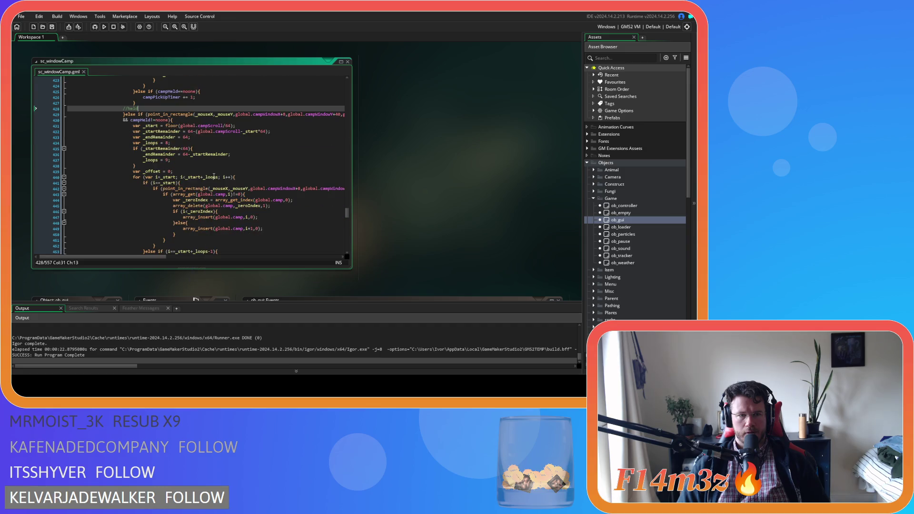
{"action": "scroll", "coordinate": [205, 224], "scroll_direction": "down", "scroll_amount": 2}
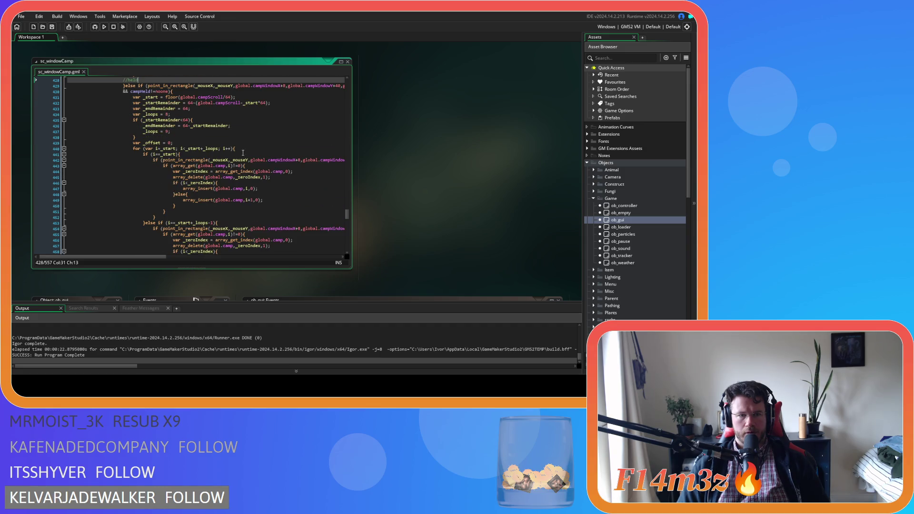
{"action": "mouse_move", "coordinate": [158, 257]}
{"action": "left_mouse_down"}
{"action": "mouse_move", "coordinate": [234, 258]}
{"action": "mouse_move", "coordinate": [170, 258]}
{"action": "left_mouse_up"}
Examine the array_get(...)!=0 condition on line 443
{"action": "left_click", "coordinate": [158, 166]}
{"action": "left_click_drag", "start_coordinate": [157, 166], "coordinate": [217, 165]}
{"action": "left_click", "coordinate": [207, 165]}
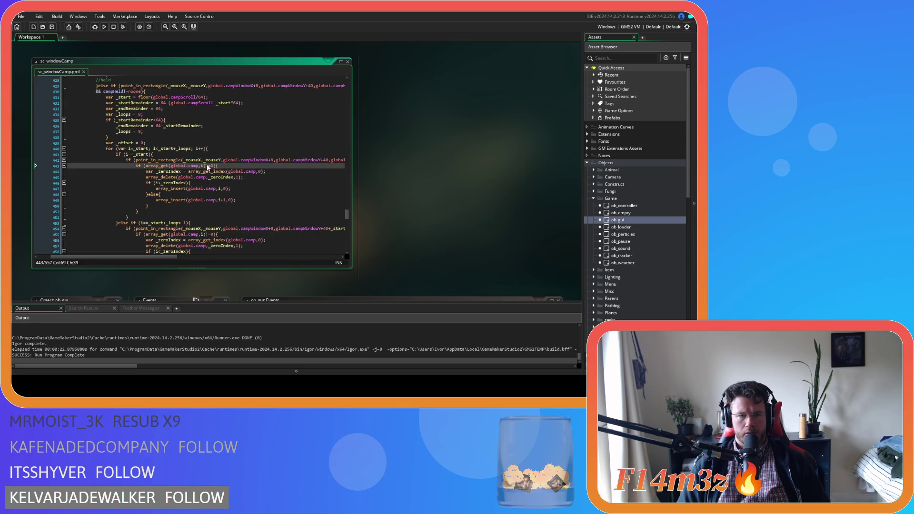
{"action": "left_click", "coordinate": [208, 166]}
{"action": "scroll", "coordinate": [185, 131], "scroll_direction": "up", "scroll_amount": 1}
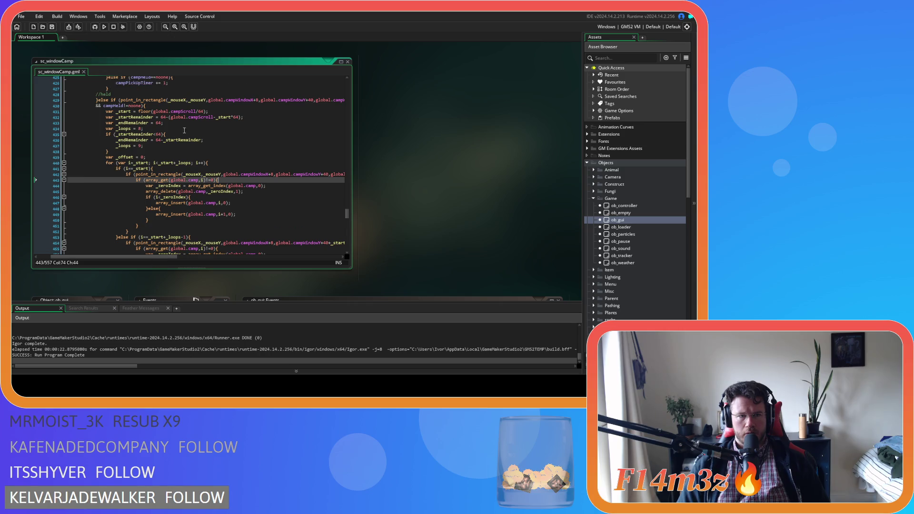
{"action": "mouse_move", "coordinate": [167, 258]}
{"action": "left_mouse_down"}
{"action": "mouse_move", "coordinate": [223, 258]}
{"action": "mouse_move", "coordinate": [151, 253]}
{"action": "left_mouse_up"}
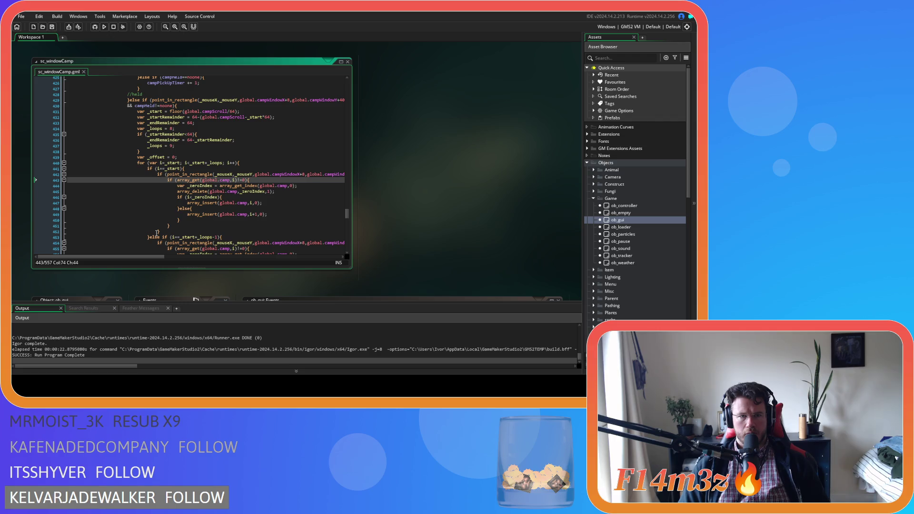
Move campHeld!=noone to the front of the else if, joined by && to point_in_rectangle, and save
{"action": "left_click", "coordinate": [172, 106]}
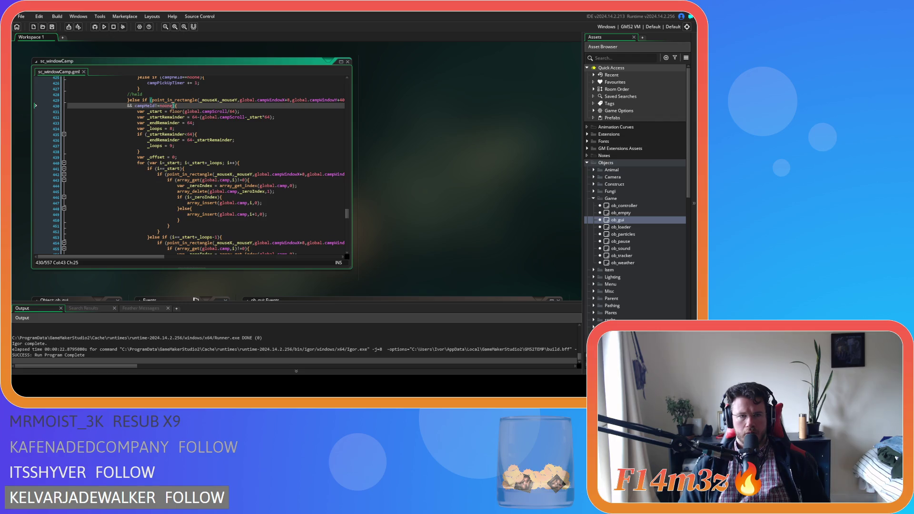
{"action": "key", "text": "BackSpace"}
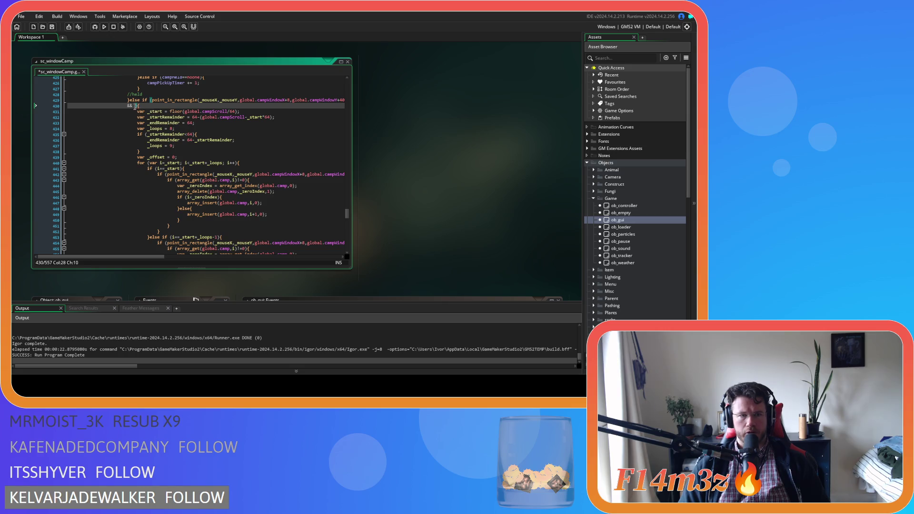
{"action": "key", "text": "BackSpace"}
{"action": "key", "text": "BackSpace"}
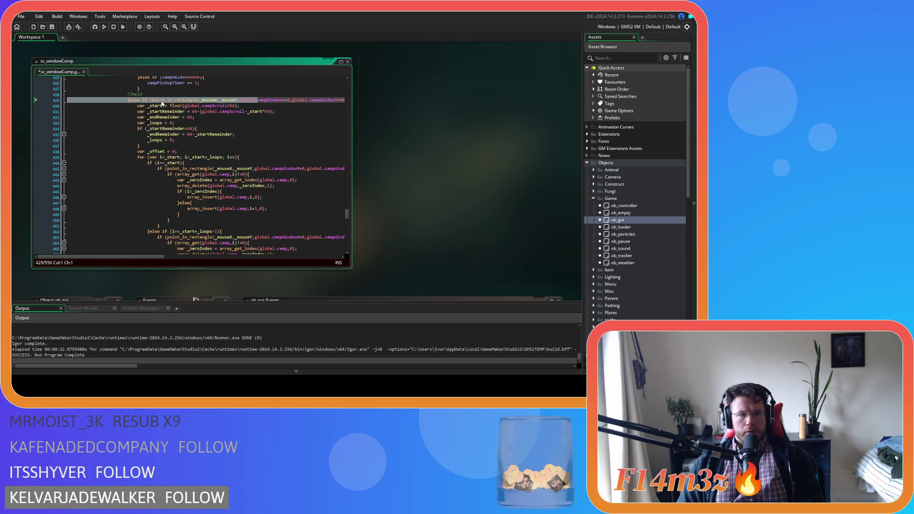
{"action": "left_click", "coordinate": [152, 100]}
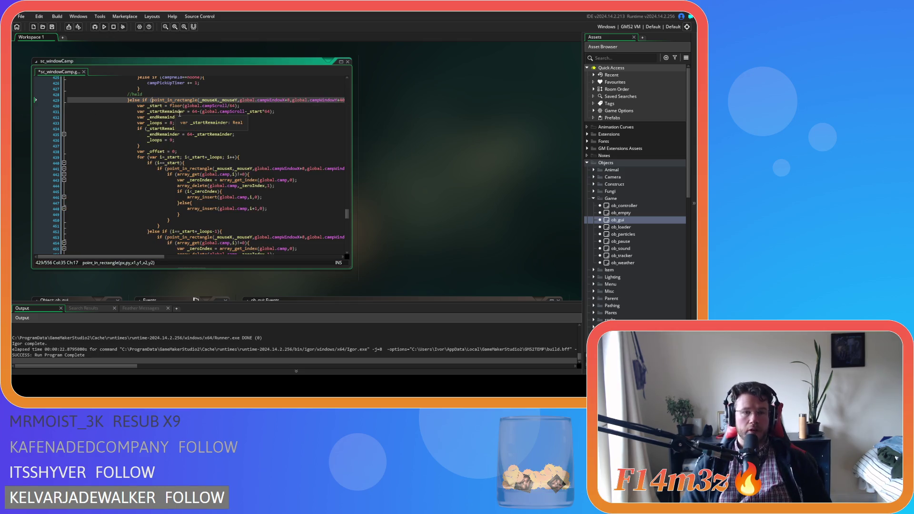
{"action": "key", "text": "Return"}
{"action": "type", "text": "&&"}
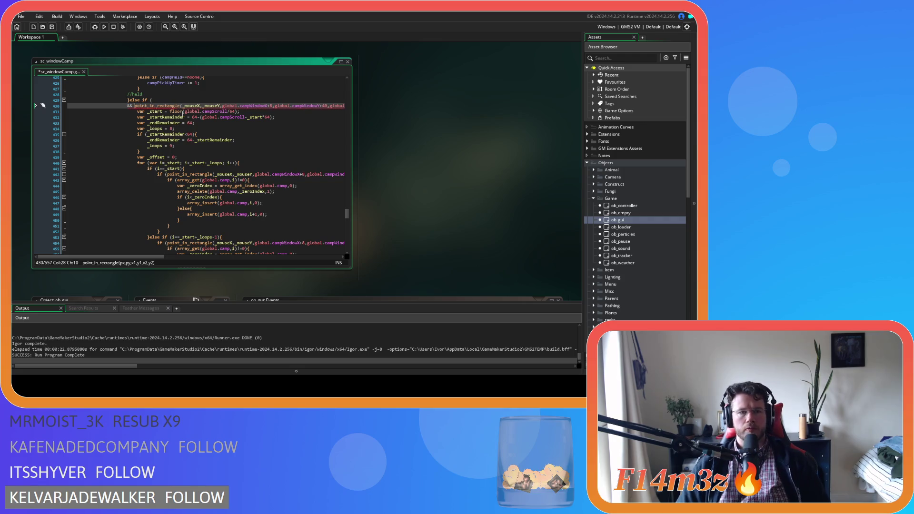
{"action": "key", "text": "Up"}
{"action": "key", "text": "End"}
{"action": "type", "text": "campHeld!=noone"}
{"action": "key", "text": "ctrl+s"}
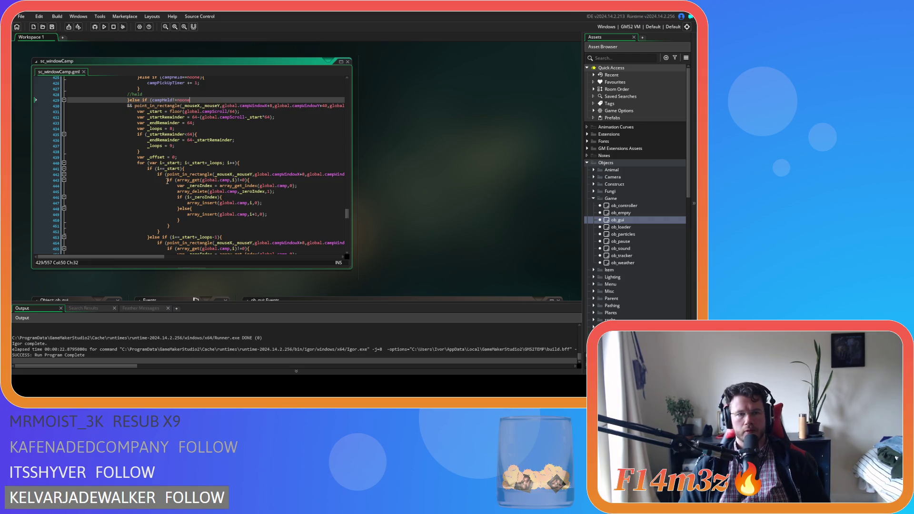
Review the _startRemainder<64 check and the surrounding code
{"action": "scroll", "coordinate": [167, 181], "scroll_direction": "up", "scroll_amount": 2}
{"action": "left_click", "coordinate": [266, 149]}
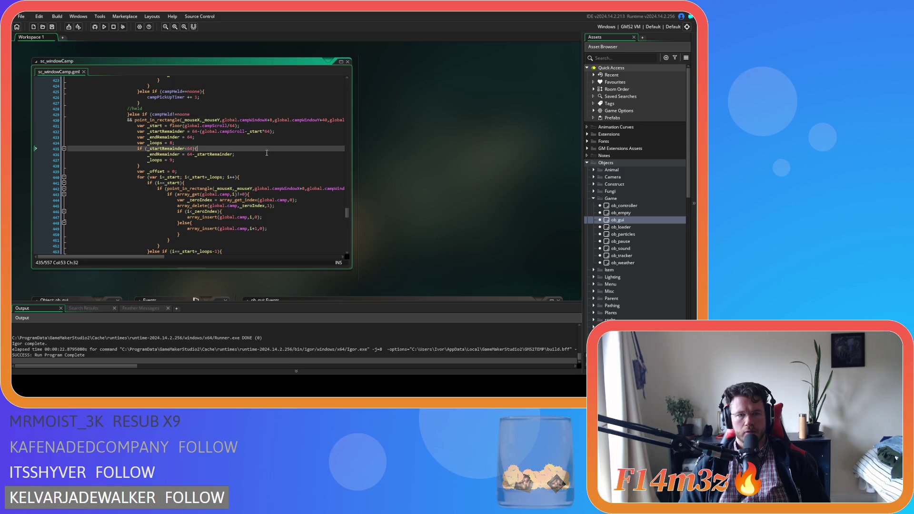
{"action": "scroll", "coordinate": [237, 208], "scroll_direction": "right", "scroll_amount": 5}
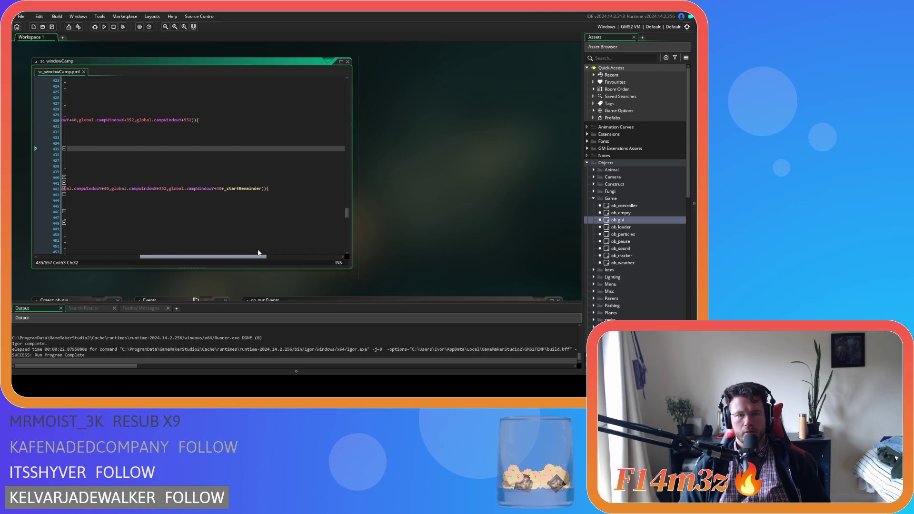
{"action": "scroll", "coordinate": [157, 249], "scroll_direction": "left", "scroll_amount": 5}
{"action": "scroll", "coordinate": [176, 243], "scroll_direction": "down", "scroll_amount": 8}
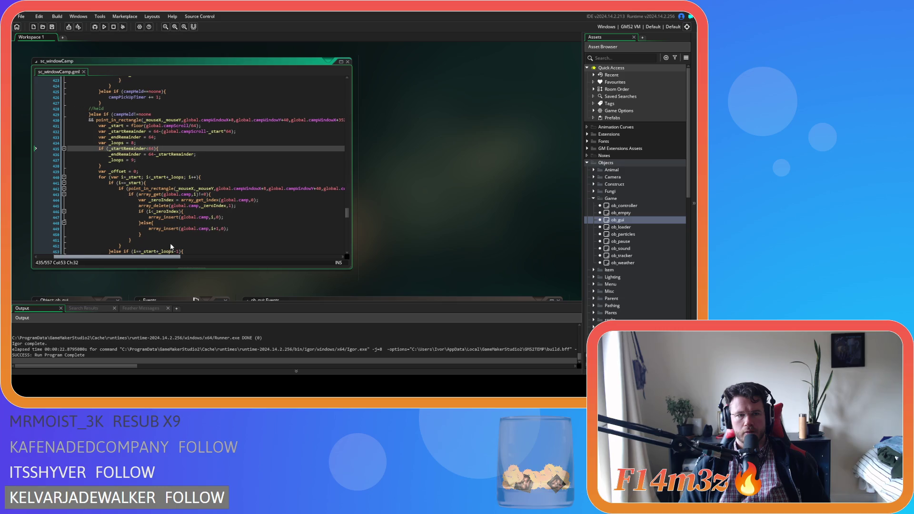
{"action": "scroll", "coordinate": [171, 243], "scroll_direction": "right", "scroll_amount": 2}
{"action": "scroll", "coordinate": [187, 208], "scroll_direction": "down", "scroll_amount": 3}
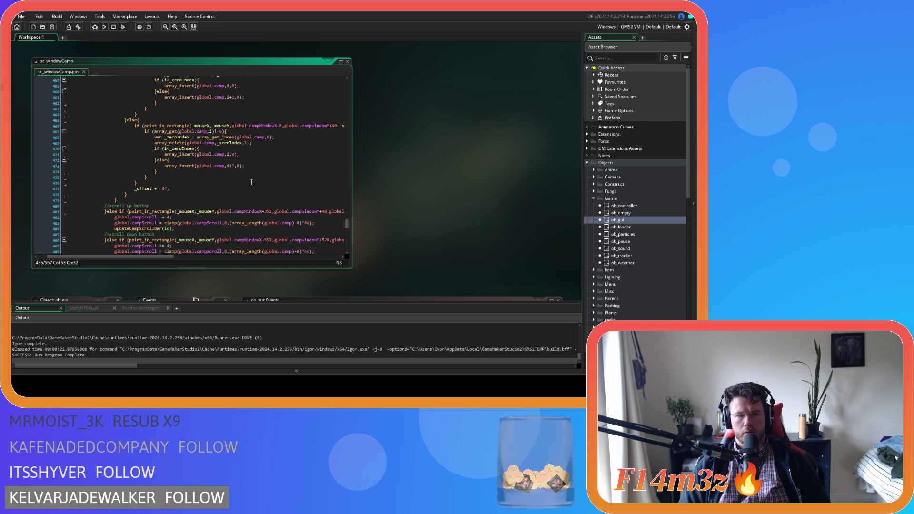
{"action": "scroll", "coordinate": [251, 182], "scroll_direction": "up", "scroll_amount": 10}
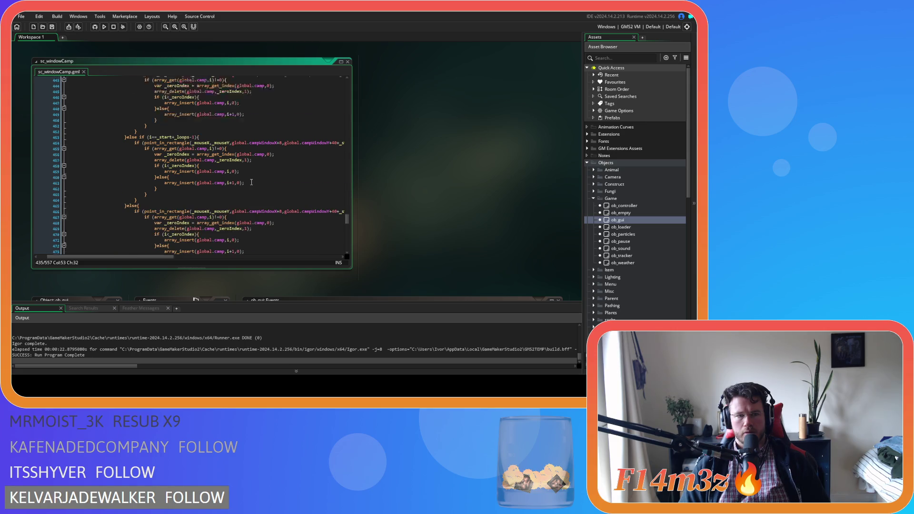
Inspect the array_get check on line 443 and the _zeroIndex comparison below it
{"action": "left_click", "coordinate": [255, 194]}
{"action": "left_click", "coordinate": [261, 213]}
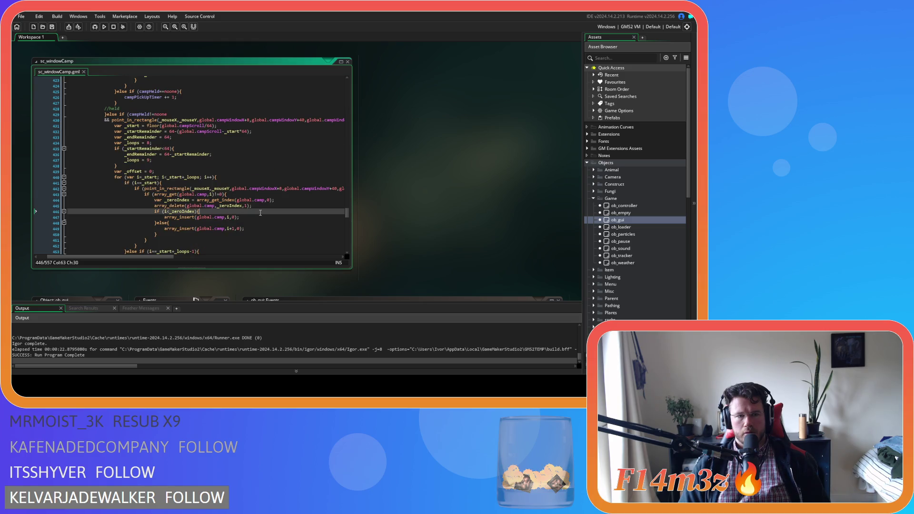
{"action": "scroll", "coordinate": [261, 213], "scroll_direction": "down", "scroll_amount": 1}
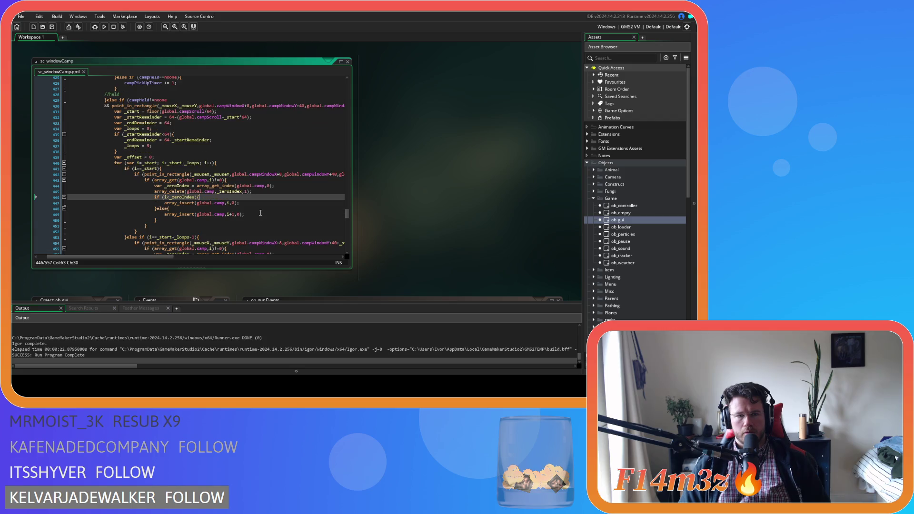
{"action": "mouse_move", "coordinate": [167, 258]}
{"action": "left_mouse_down"}
{"action": "mouse_move", "coordinate": [250, 259]}
{"action": "mouse_move", "coordinate": [169, 258]}
{"action": "left_mouse_up"}
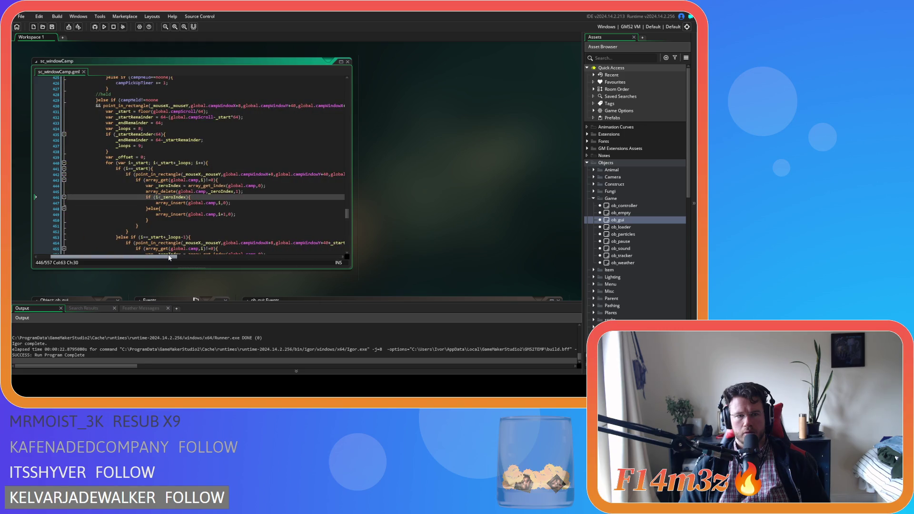
{"action": "left_click", "coordinate": [203, 180]}
{"action": "left_click", "coordinate": [221, 180]}
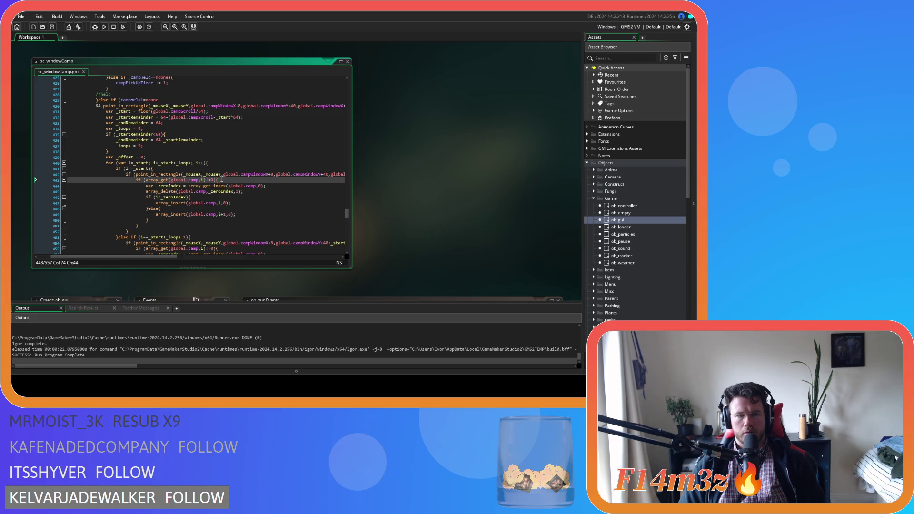
{"action": "key", "text": "Left"}
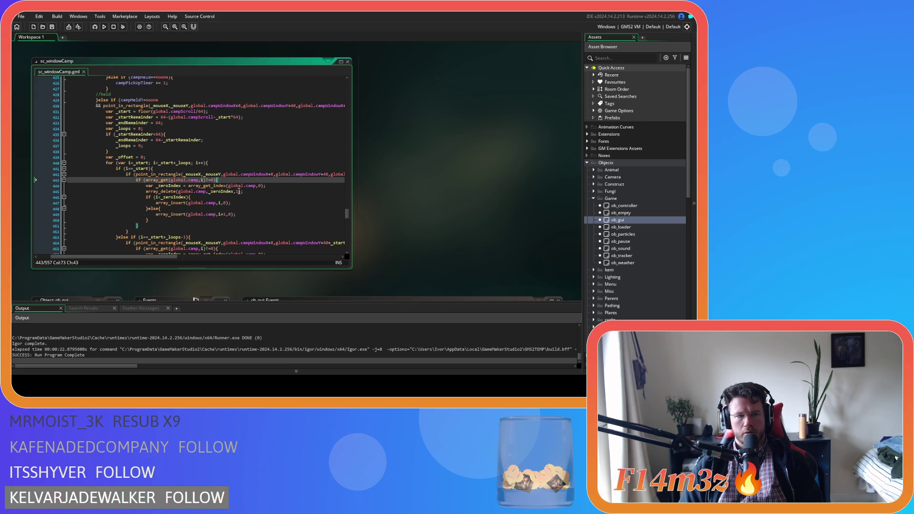
{"action": "key", "text": "Down"}
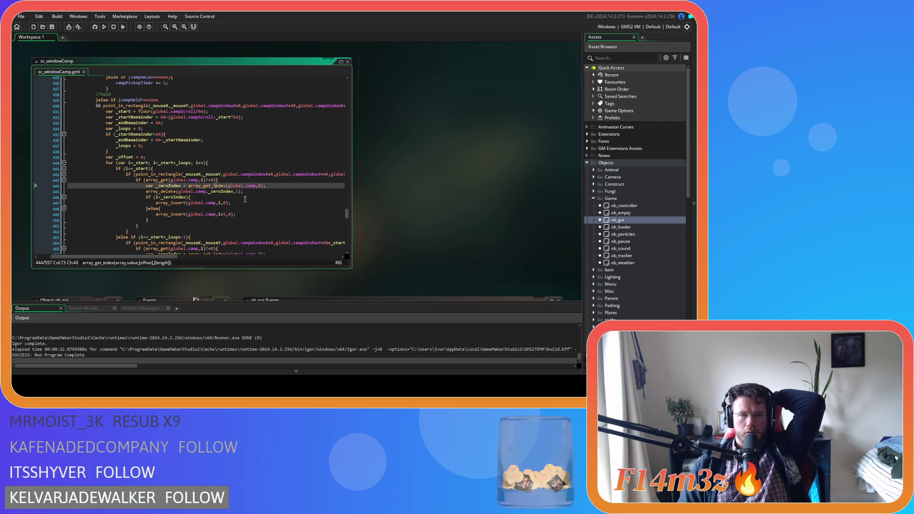
Return to the running game, close the Camp window, and confirm quitting with Y
{"action": "key", "text": "alt+Tab"}
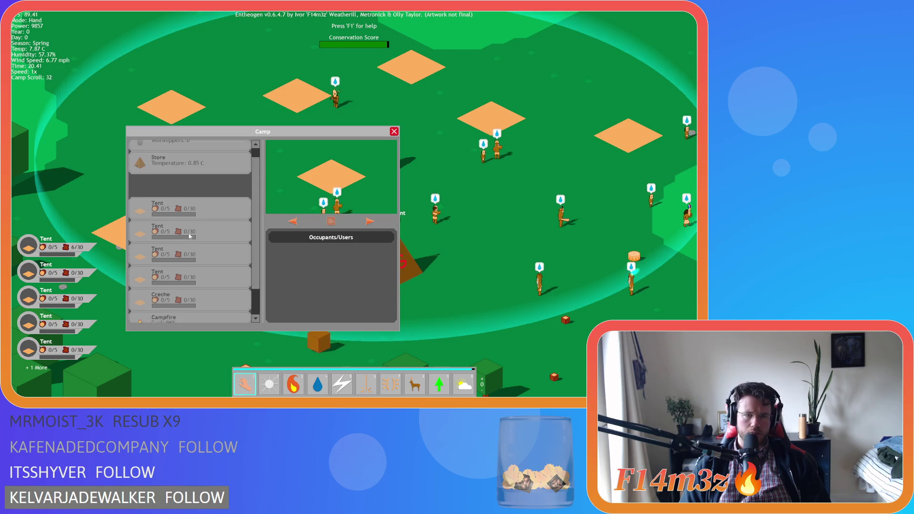
{"action": "key", "text": "Escape"}
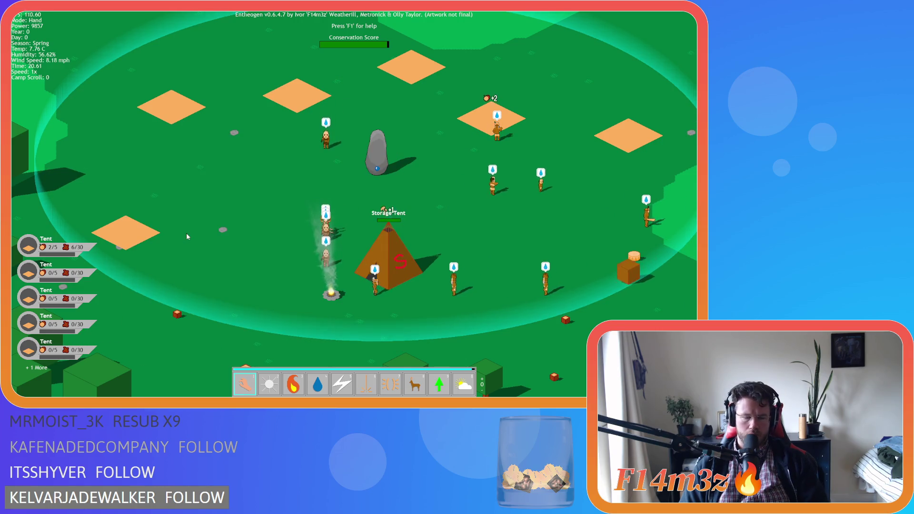
{"action": "key", "text": "Escape"}
{"action": "key", "text": "y"}
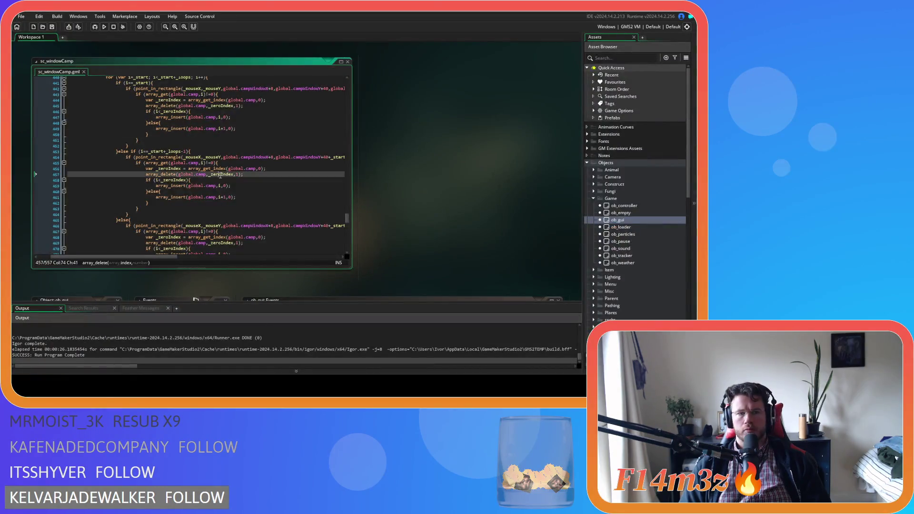
{"action": "scroll", "coordinate": [220, 177], "scroll_direction": "up", "scroll_amount": 3}
{"action": "left_click", "coordinate": [250, 184]}
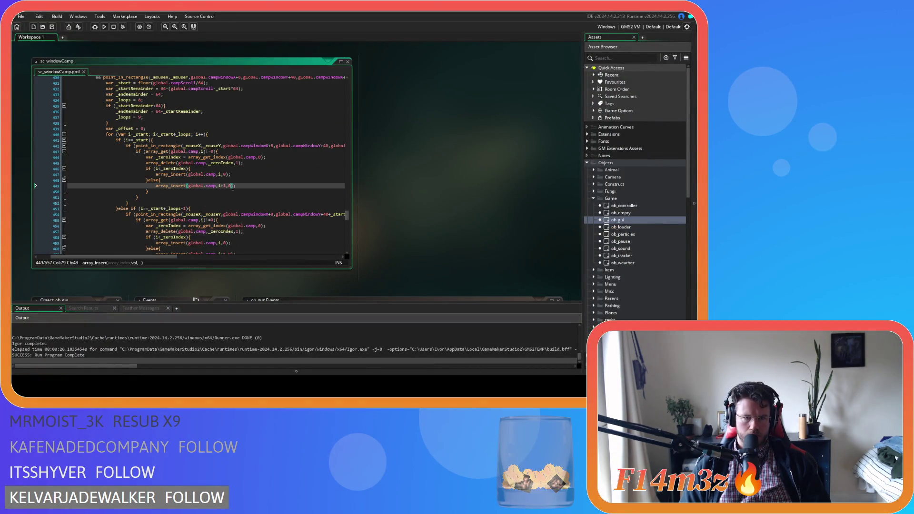
{"action": "key", "text": "End"}
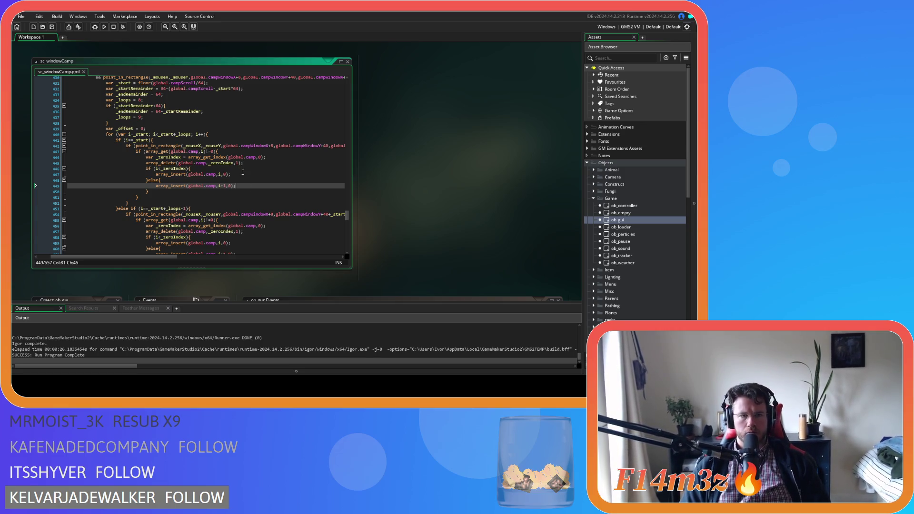
{"action": "scroll", "coordinate": [228, 179], "scroll_direction": "up", "scroll_amount": 3}
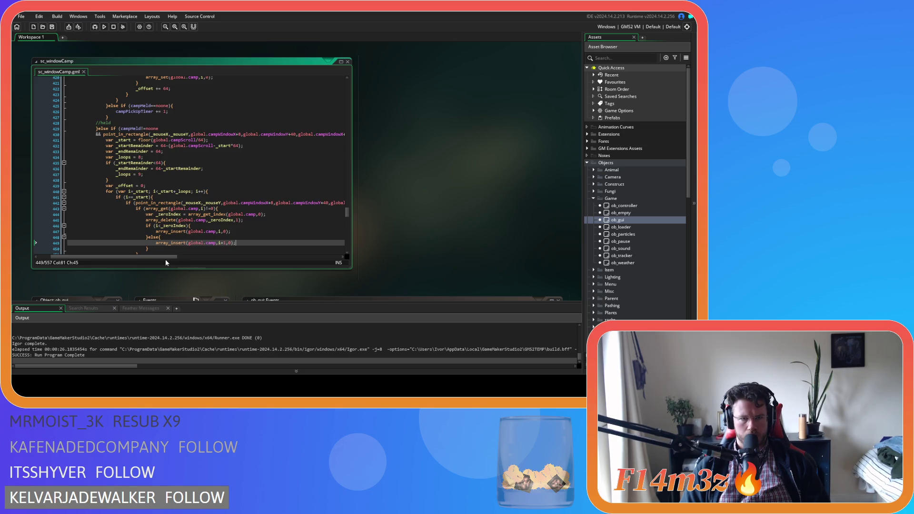
{"action": "mouse_move", "coordinate": [170, 257]}
{"action": "left_mouse_down"}
{"action": "mouse_move", "coordinate": [220, 258]}
{"action": "mouse_move", "coordinate": [155, 258]}
{"action": "left_mouse_up"}
{"action": "scroll", "coordinate": [188, 220], "scroll_direction": "up", "scroll_amount": 12}
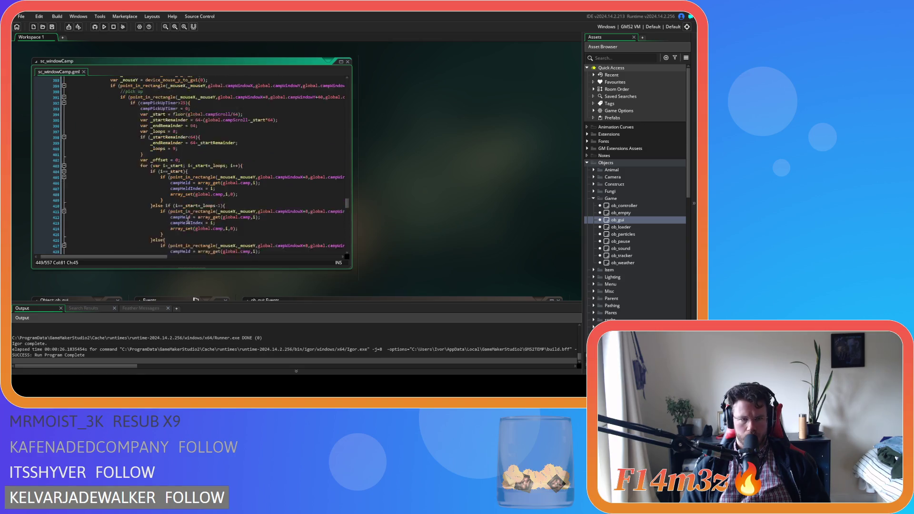
{"action": "scroll", "coordinate": [188, 220], "scroll_direction": "down", "scroll_amount": 12}
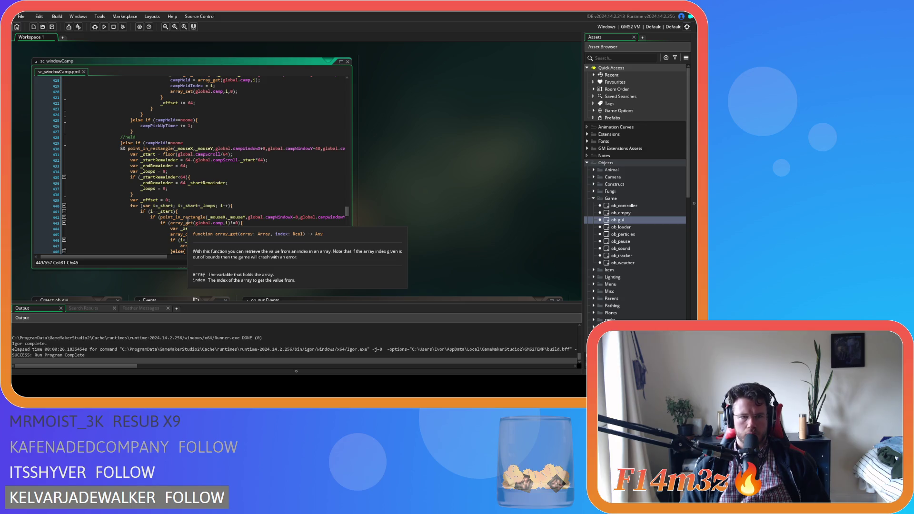
{"action": "scroll", "coordinate": [214, 196], "scroll_direction": "down", "scroll_amount": 2}
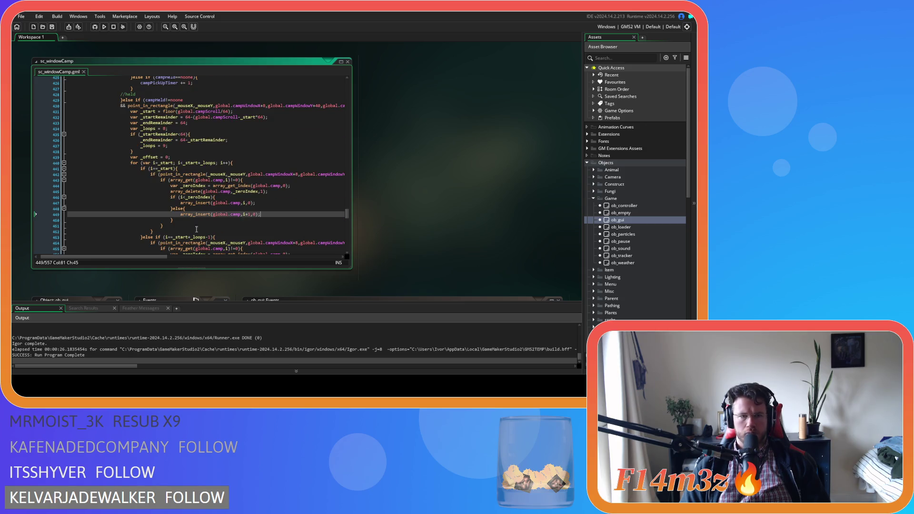
{"action": "left_click_drag", "start_coordinate": [159, 258], "coordinate": [182, 256]}
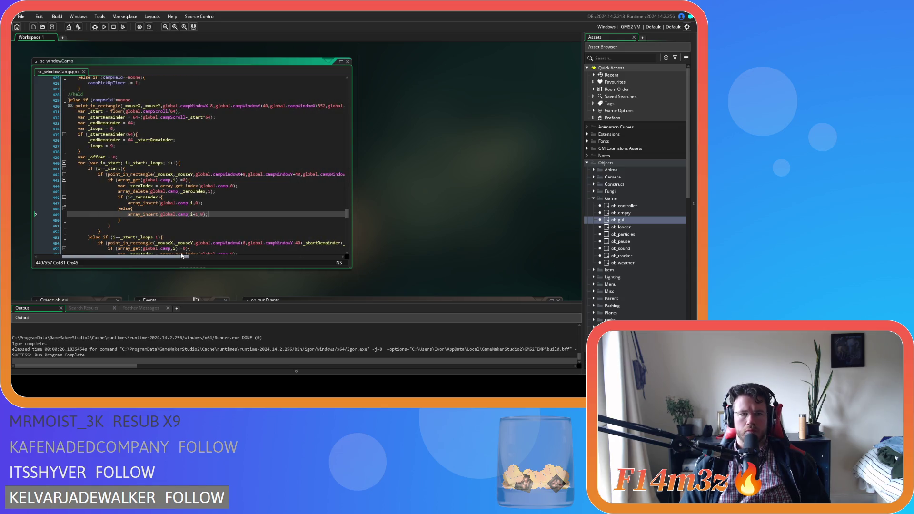
{"action": "left_click", "coordinate": [205, 181]}
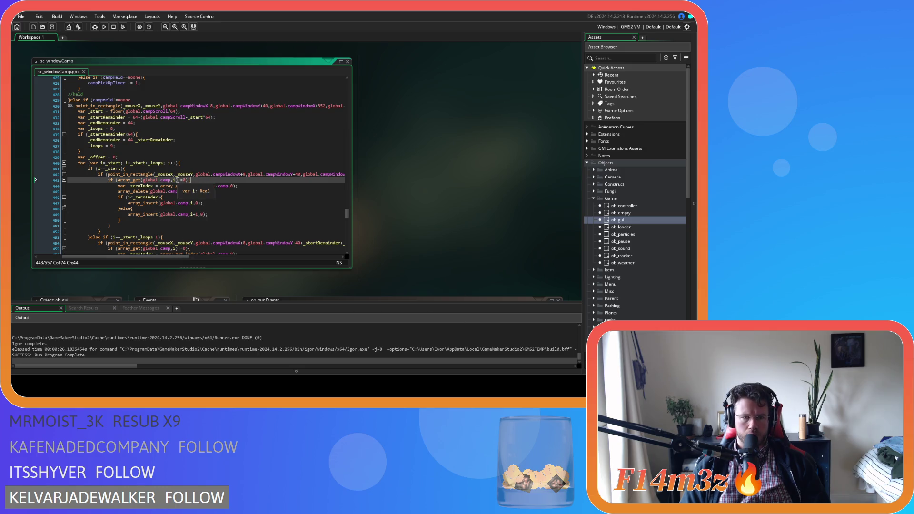
{"action": "key", "text": "Left"}
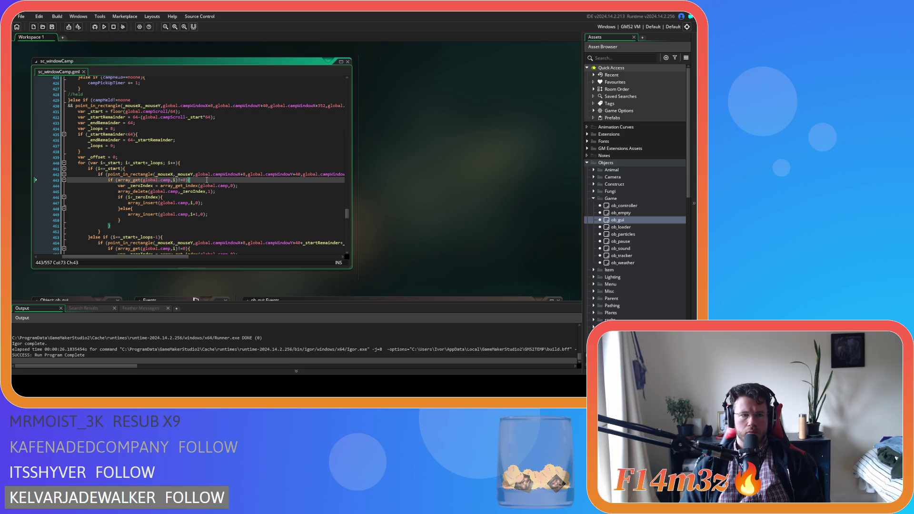
{"action": "left_click_drag", "start_coordinate": [171, 256], "coordinate": [163, 262]}
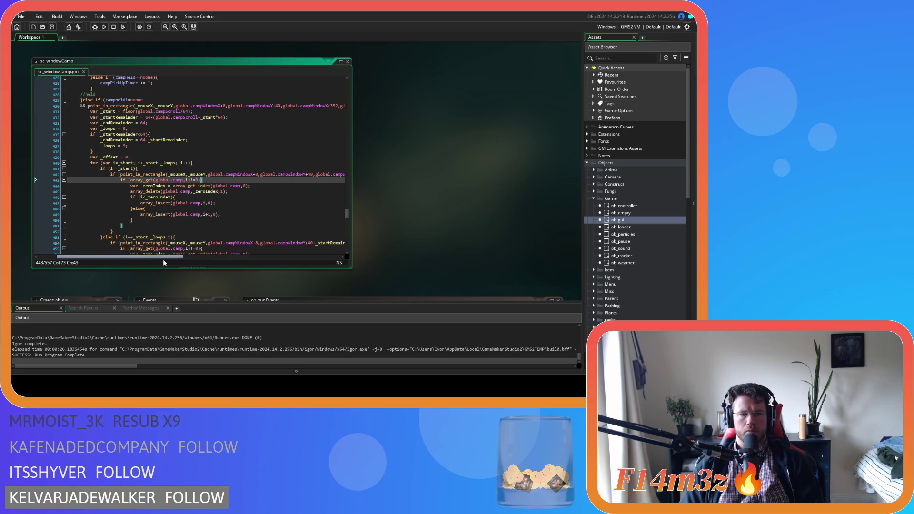
{"action": "mouse_move", "coordinate": [164, 213]}
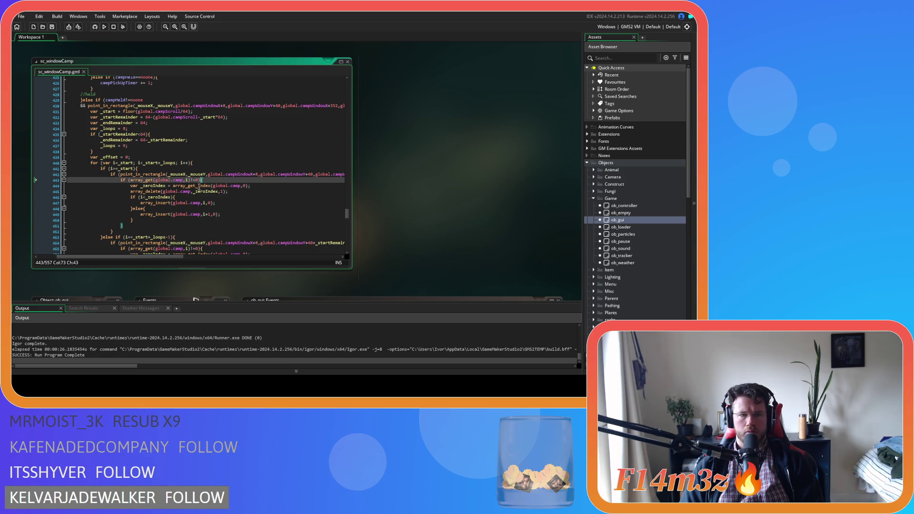
{"action": "mouse_move", "coordinate": [204, 185]}
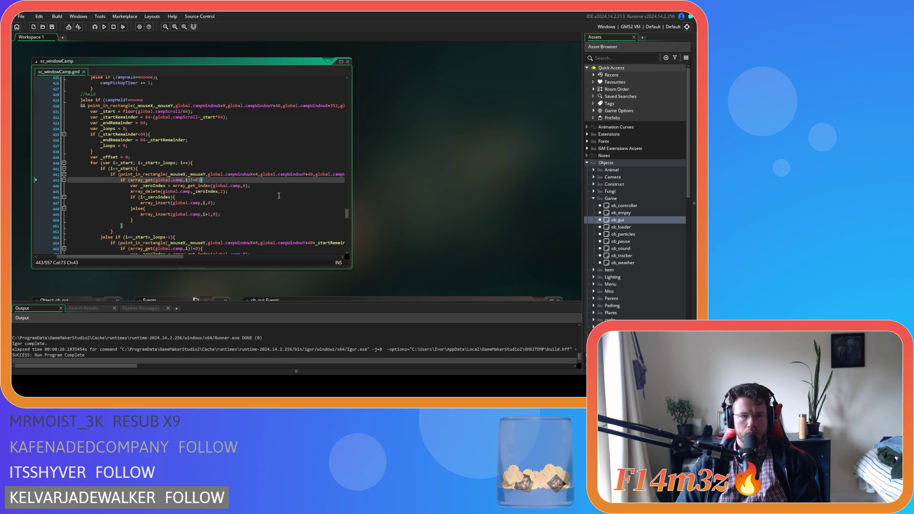
{"action": "left_click", "coordinate": [194, 181]}
{"action": "left_click", "coordinate": [240, 185]}
{"action": "left_click", "coordinate": [253, 188]}
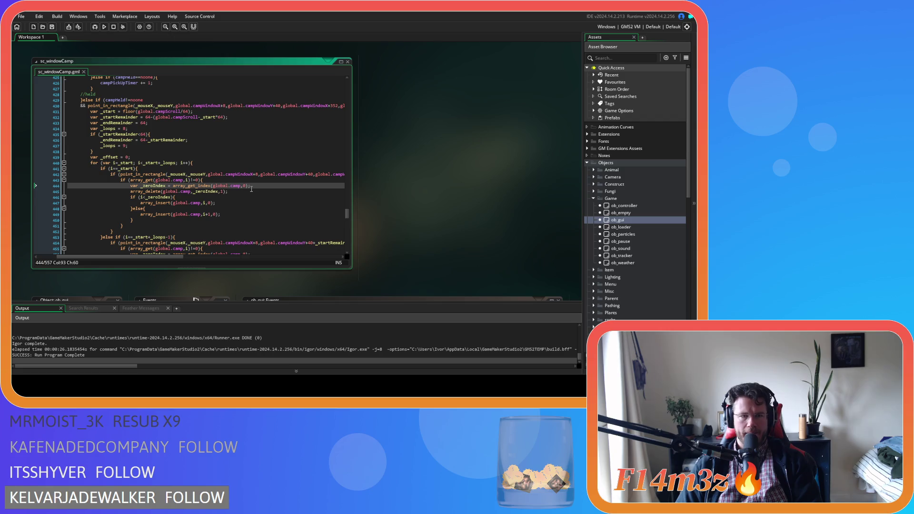
{"action": "scroll", "coordinate": [251, 189], "scroll_direction": "down", "scroll_amount": 2}
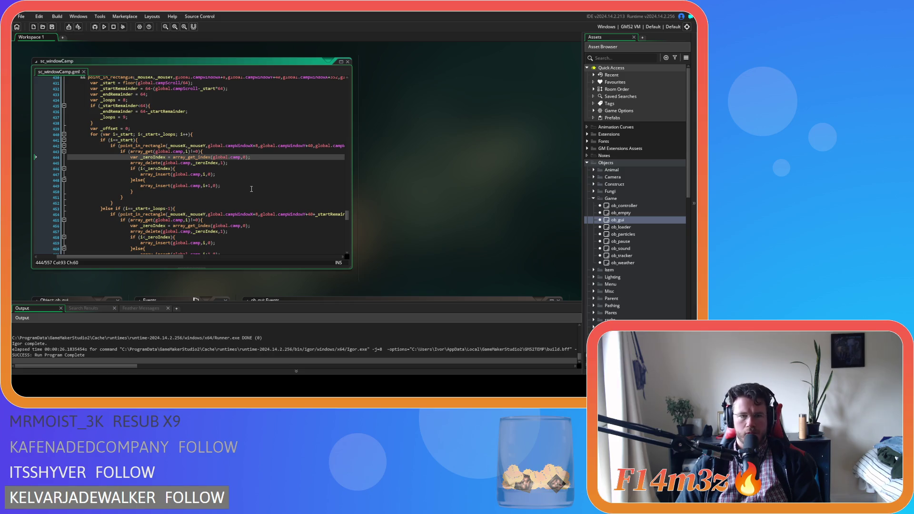
{"action": "left_click", "coordinate": [245, 158]}
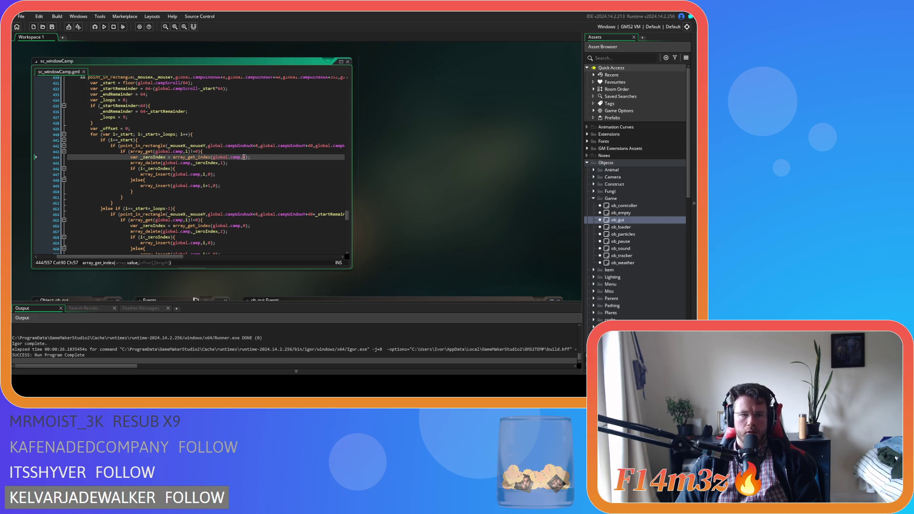
{"action": "type", "text": "0"}
{"action": "left_click", "coordinate": [228, 173]}
{"action": "left_click", "coordinate": [225, 169]}
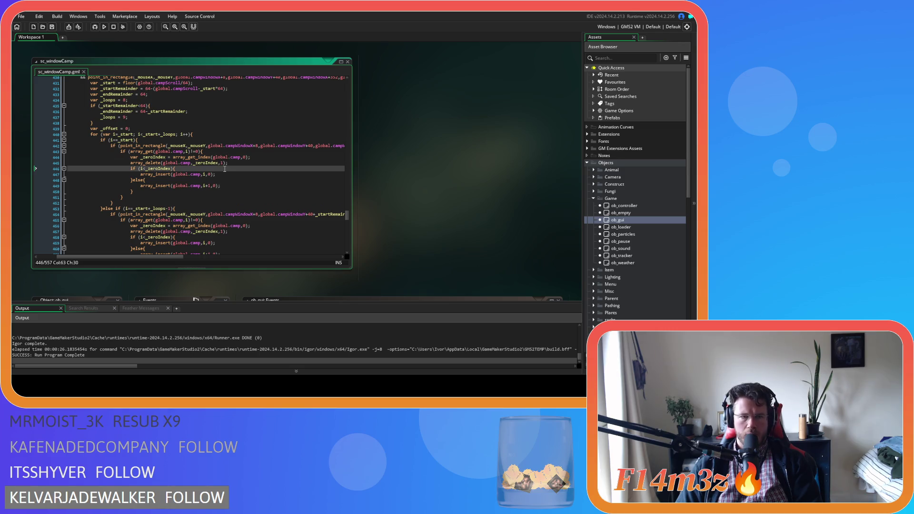
{"action": "left_click", "coordinate": [221, 174]}
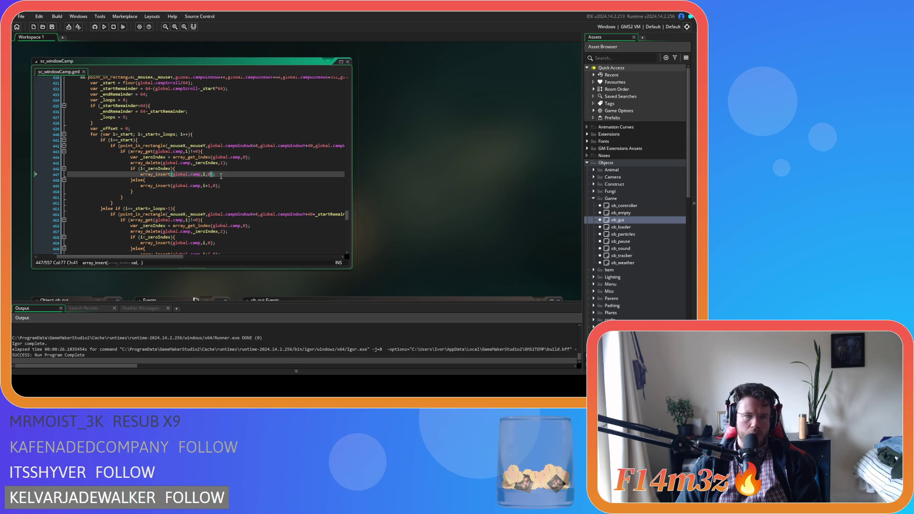
{"action": "scroll", "coordinate": [221, 176], "scroll_direction": "down", "scroll_amount": 3}
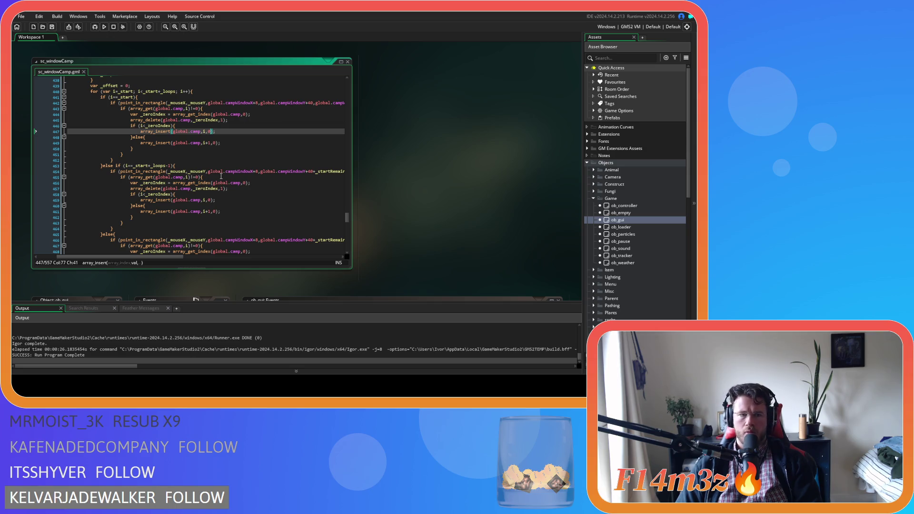
{"action": "scroll", "coordinate": [221, 177], "scroll_direction": "down", "scroll_amount": 2}
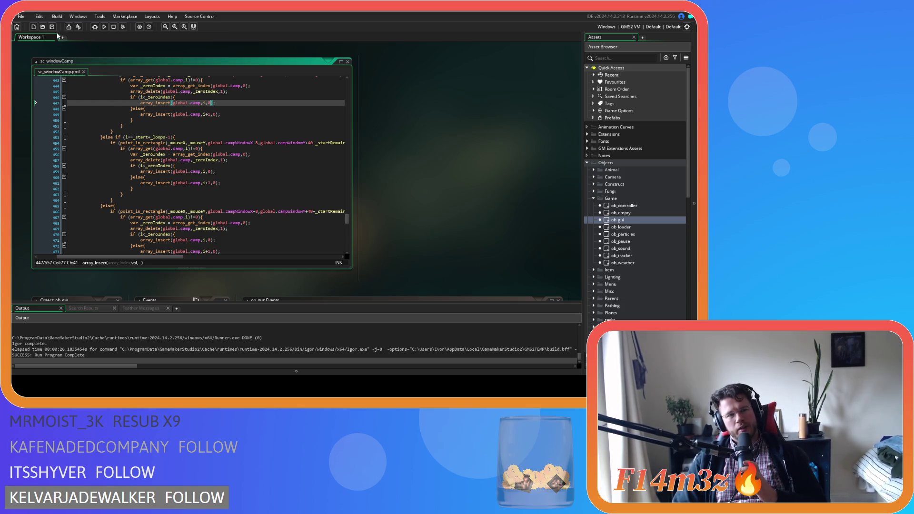
{"action": "left_click", "coordinate": [189, 171]}
{"action": "left_click", "coordinate": [212, 183]}
{"action": "left_click", "coordinate": [198, 199]}
{"action": "left_click", "coordinate": [210, 172]}
{"action": "left_click", "coordinate": [207, 183]}
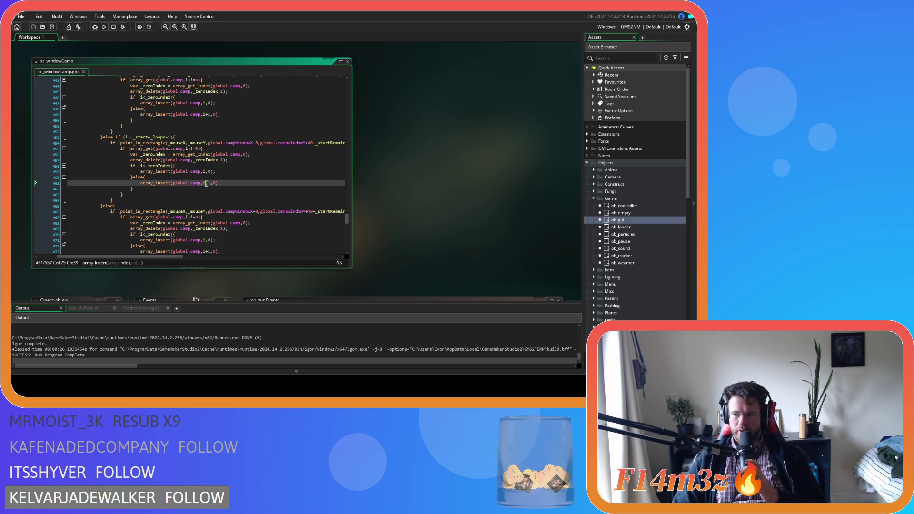
{"action": "left_click", "coordinate": [215, 171]}
{"action": "left_click", "coordinate": [222, 182]}
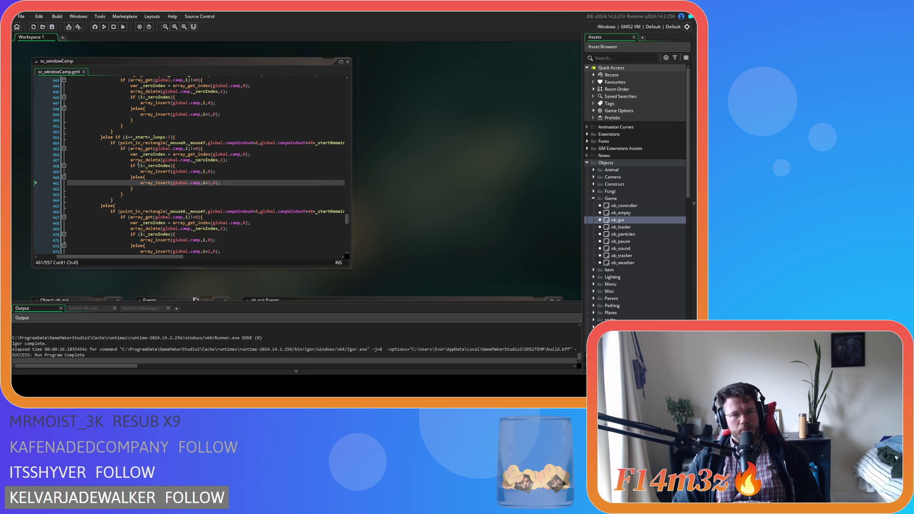
{"action": "left_click", "coordinate": [216, 177]}
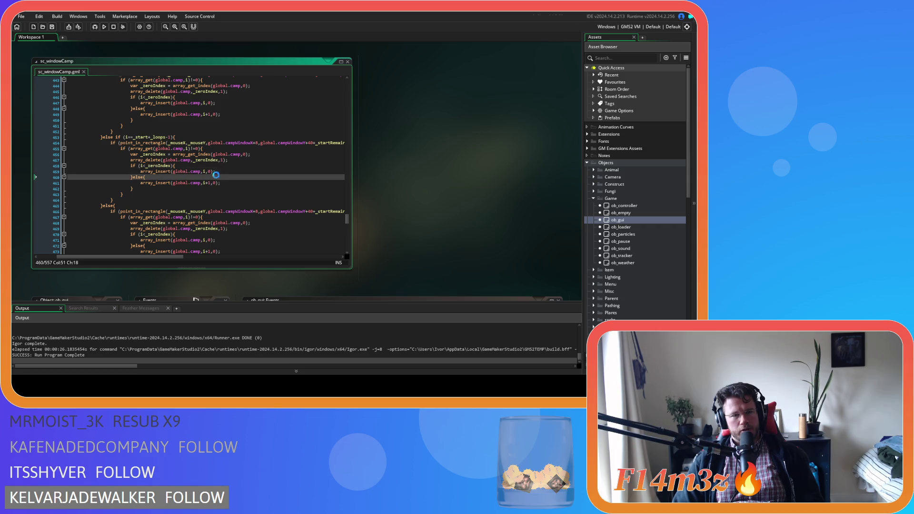
{"action": "left_click", "coordinate": [214, 199]}
{"action": "scroll", "coordinate": [228, 200], "scroll_direction": "up", "scroll_amount": 2}
{"action": "scroll", "coordinate": [228, 200], "scroll_direction": "down", "scroll_amount": 1}
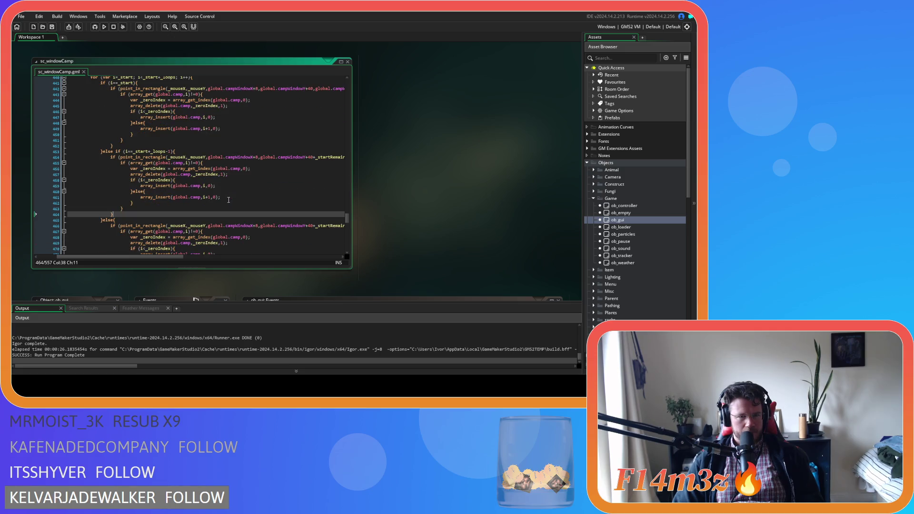